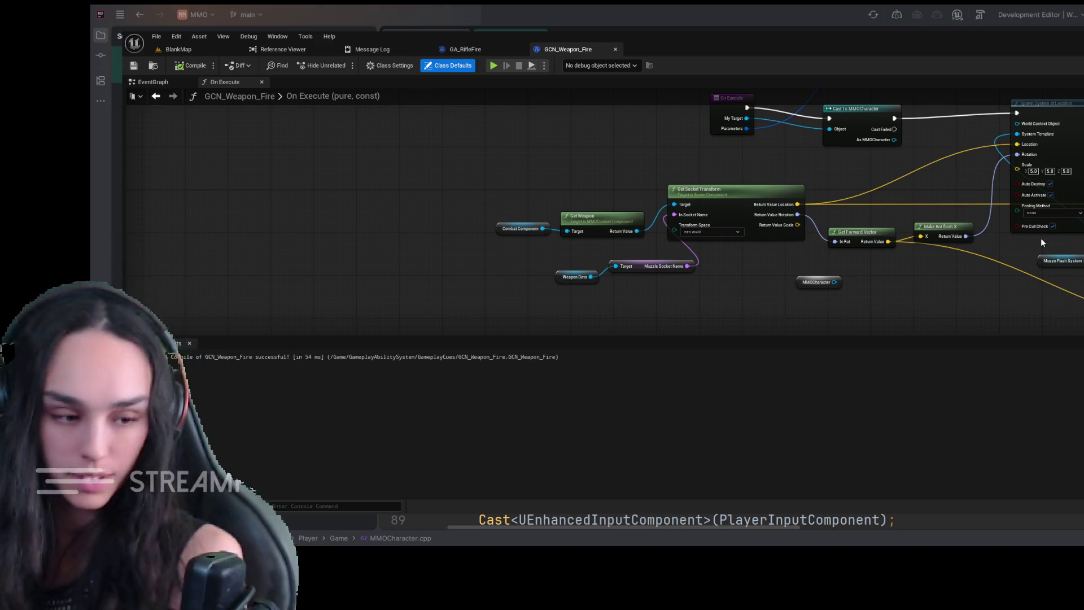
- Close the GCN_Weapon_Fire editor and reopen it from the GameplayCues folder
{"action": "mouse_move", "coordinate": [893, 217]}
{"action": "left_mouse_down"}
{"action": "mouse_move", "coordinate": [859, 170]}
{"action": "mouse_move", "coordinate": [890, 181]}
{"action": "mouse_move", "coordinate": [898, 213]}
{"action": "mouse_move", "coordinate": [724, 165]}
{"action": "mouse_move", "coordinate": [684, 134]}
{"action": "mouse_move", "coordinate": [718, 190]}
{"action": "left_mouse_up"}
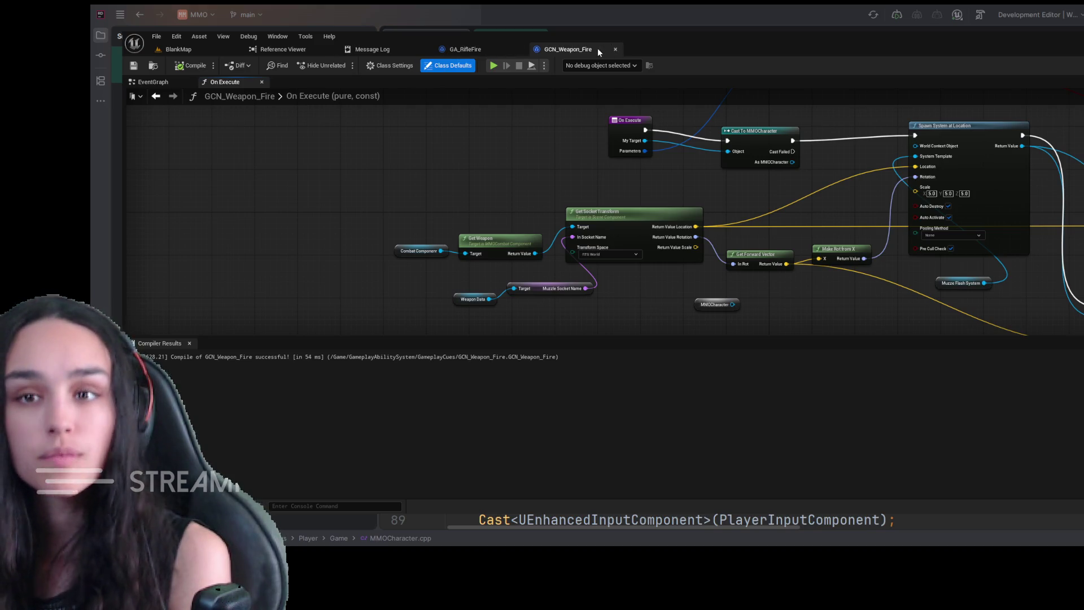
{"action": "left_click", "coordinate": [616, 49]}
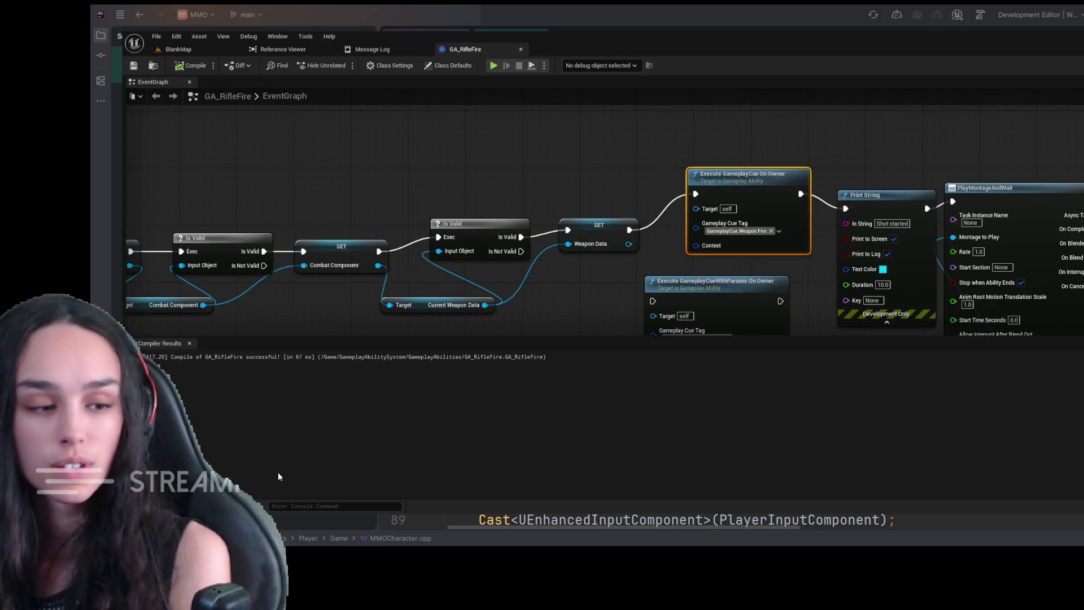
{"action": "key", "text": "ctrl+space"}
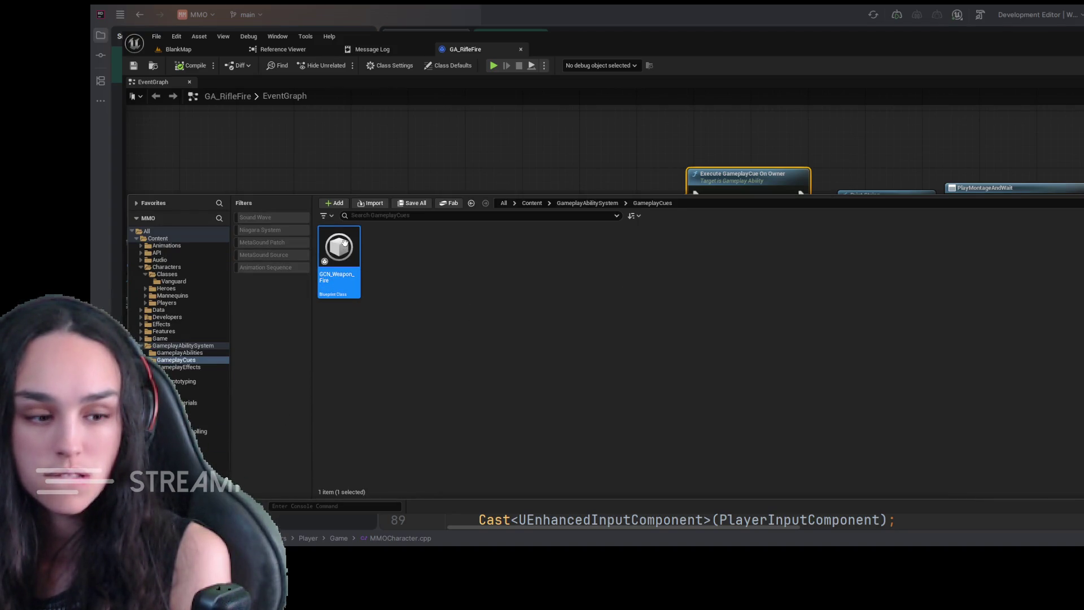
{"action": "double_click", "coordinate": [344, 242]}
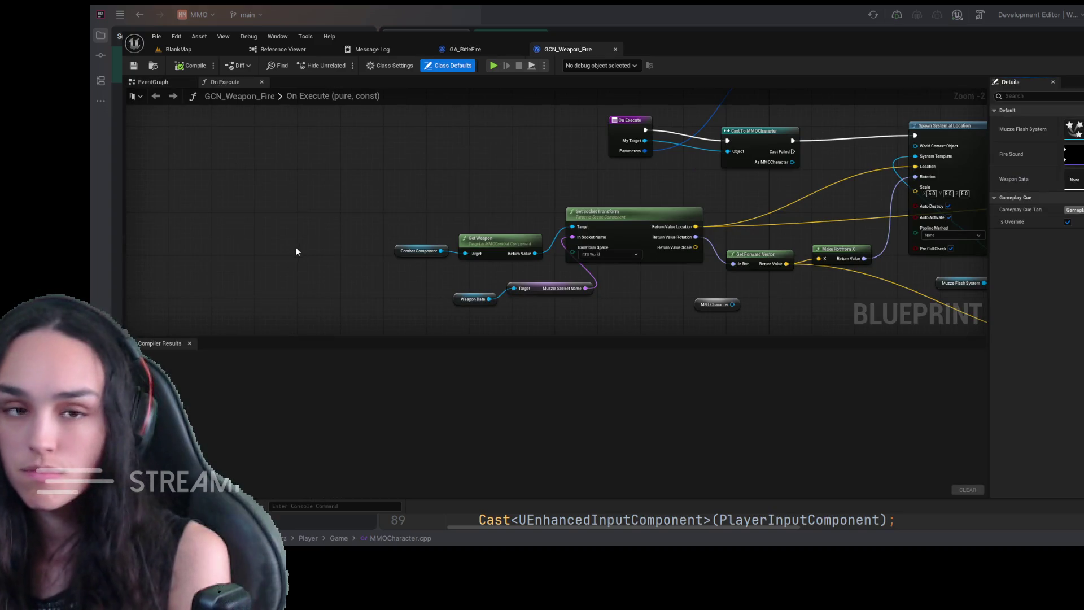
- Check the Combat Component node, then switch to the blueprint's empty EventGraph
{"action": "mouse_move", "coordinate": [392, 211]}
{"action": "left_mouse_down"}
{"action": "mouse_move", "coordinate": [412, 232]}
{"action": "mouse_move", "coordinate": [286, 211]}
{"action": "mouse_move", "coordinate": [310, 197]}
{"action": "mouse_move", "coordinate": [472, 193]}
{"action": "left_mouse_up"}
{"action": "left_click", "coordinate": [497, 249]}
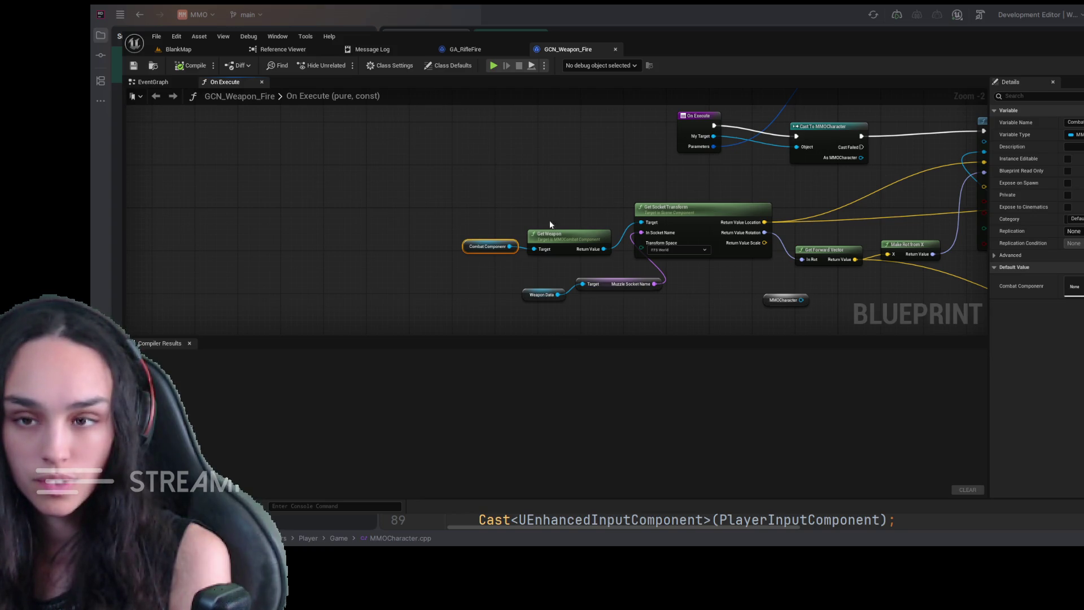
{"action": "left_click", "coordinate": [489, 166]}
{"action": "left_click", "coordinate": [156, 82]}
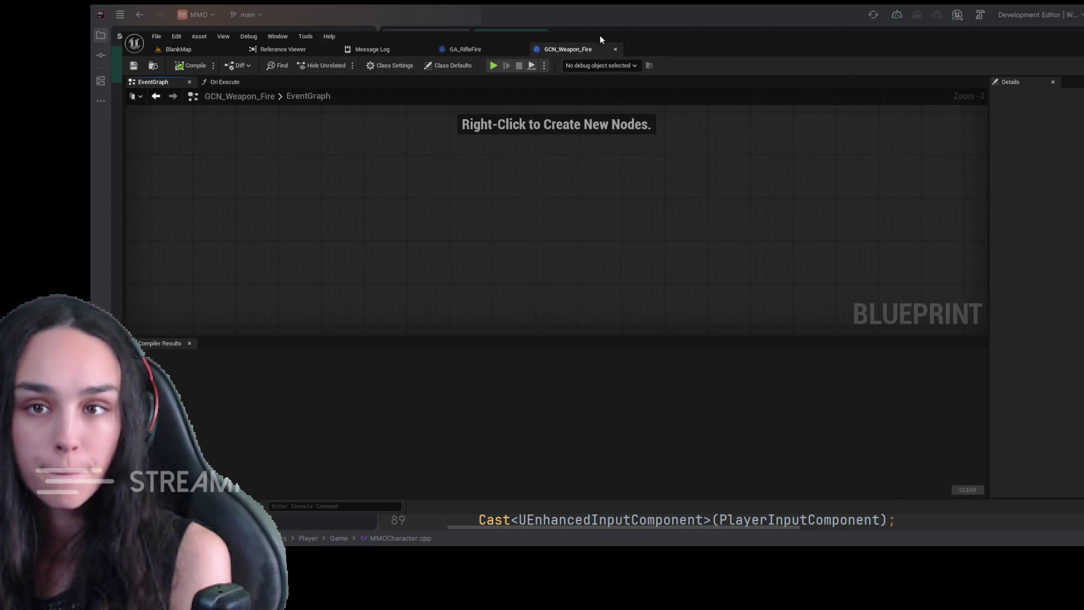
- Reveal the My Blueprint panel and add an On Active override returning Parent: On Active
{"action": "left_click_drag", "start_coordinate": [599, 35], "coordinate": [547, 39]}
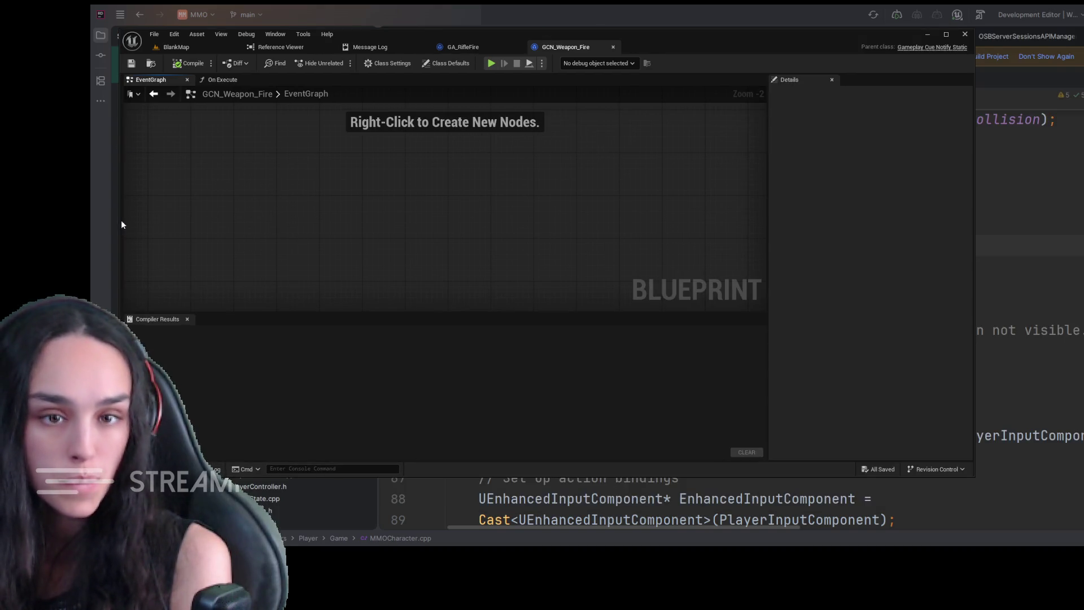
{"action": "left_click_drag", "start_coordinate": [123, 219], "coordinate": [246, 214]}
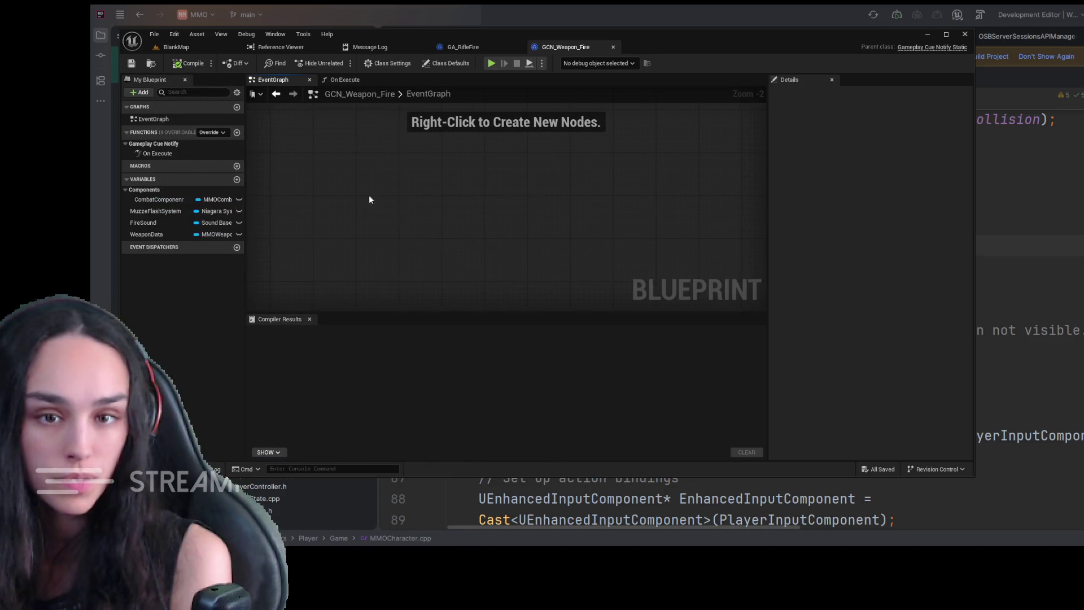
{"action": "left_click", "coordinate": [946, 34]}
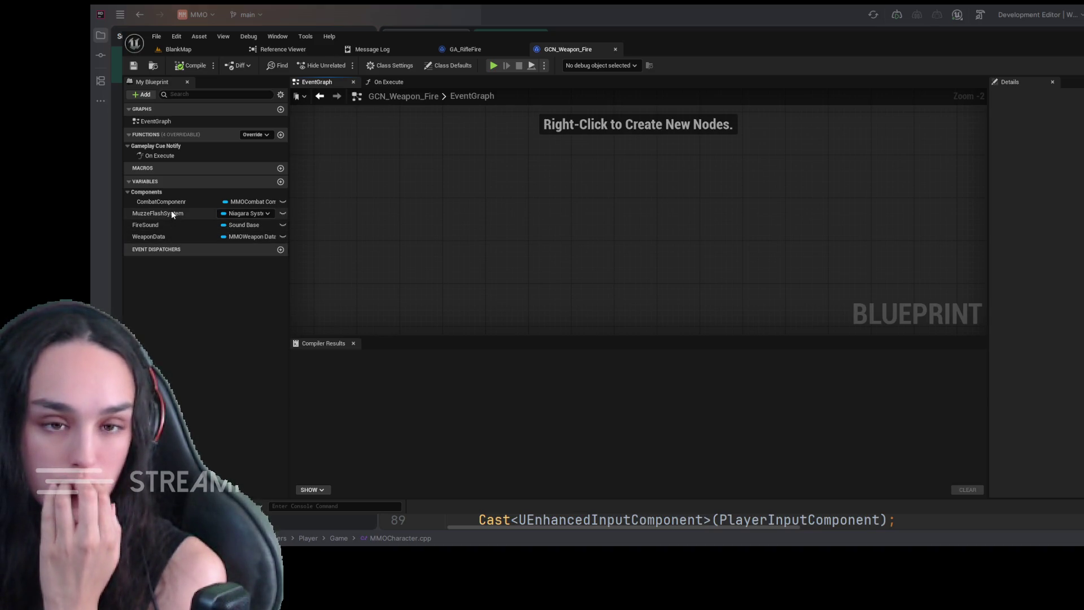
{"action": "scroll", "coordinate": [481, 216], "scroll_direction": "down", "scroll_amount": 2}
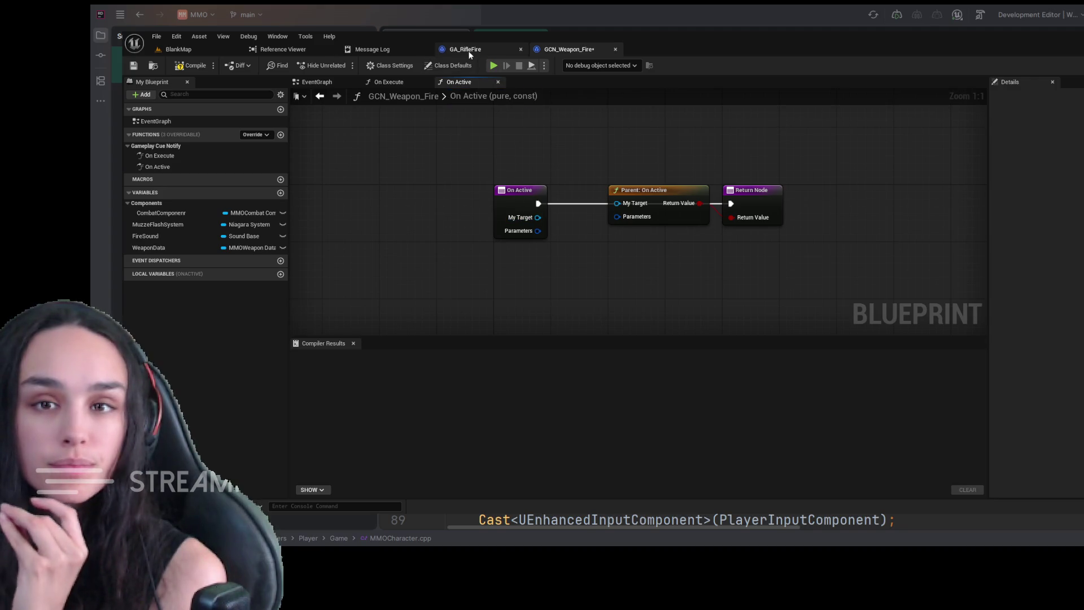
- Delete On Execute's Cast To MMOCharacter, wire On Execute straight into Spawn System, and compile
{"action": "left_click", "coordinate": [395, 83]}
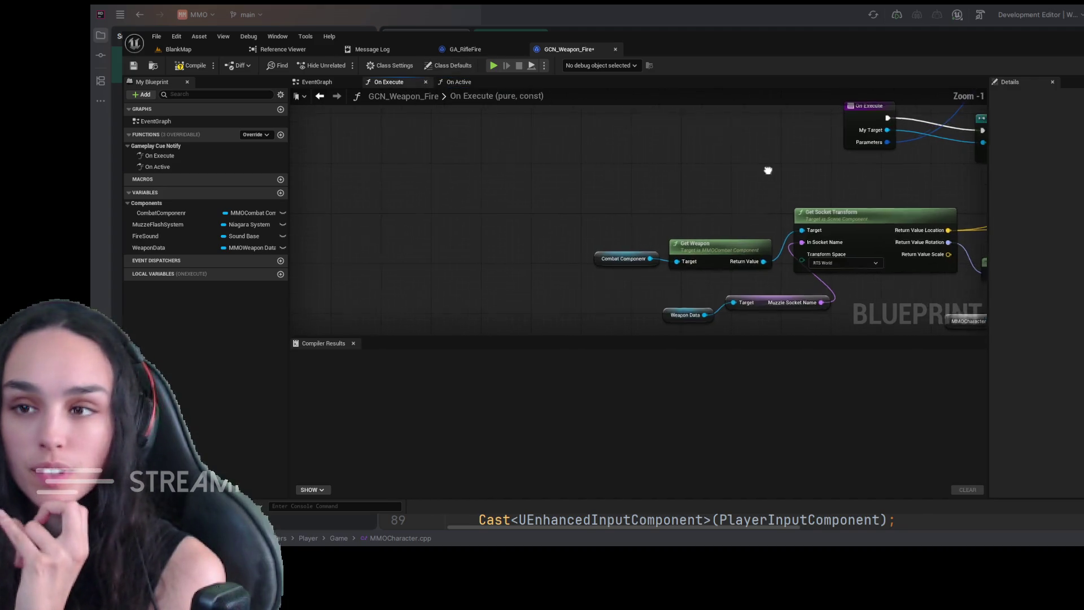
{"action": "left_click_drag", "start_coordinate": [768, 170], "coordinate": [514, 232]}
{"action": "left_click", "coordinate": [784, 185]}
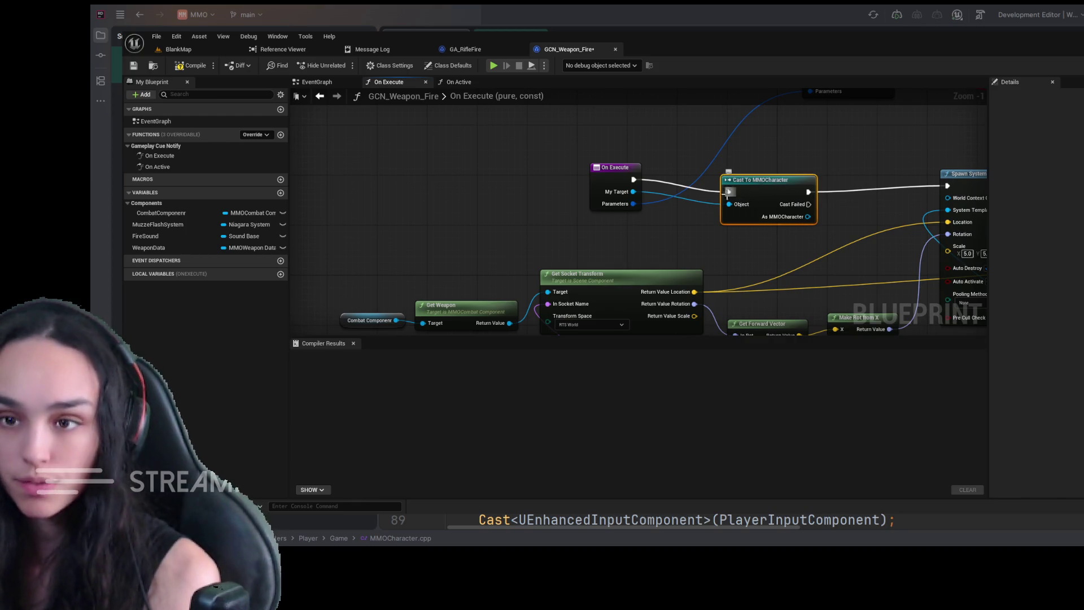
{"action": "key", "text": "Delete"}
{"action": "left_click_drag", "start_coordinate": [633, 179], "coordinate": [947, 185]}
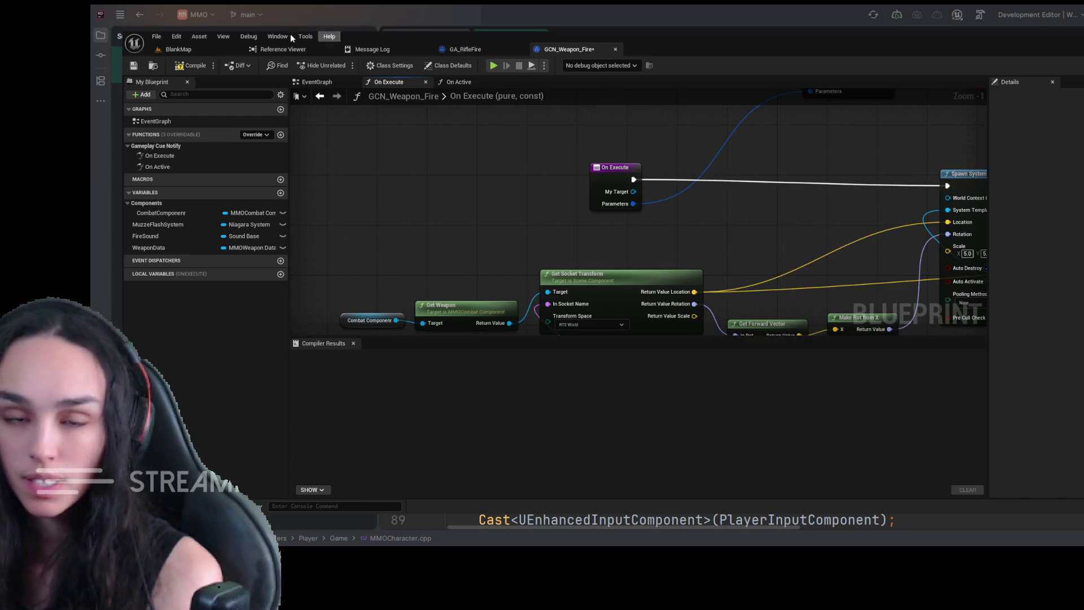
{"action": "left_click", "coordinate": [192, 66]}
{"action": "double_click", "coordinate": [452, 95]}
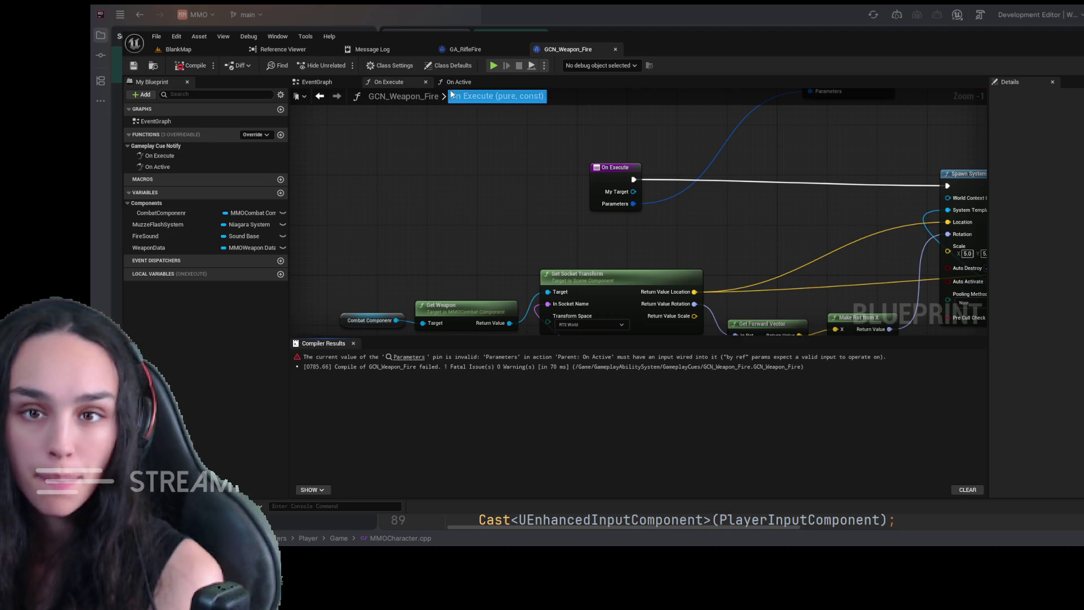
{"action": "key", "text": "Escape"}
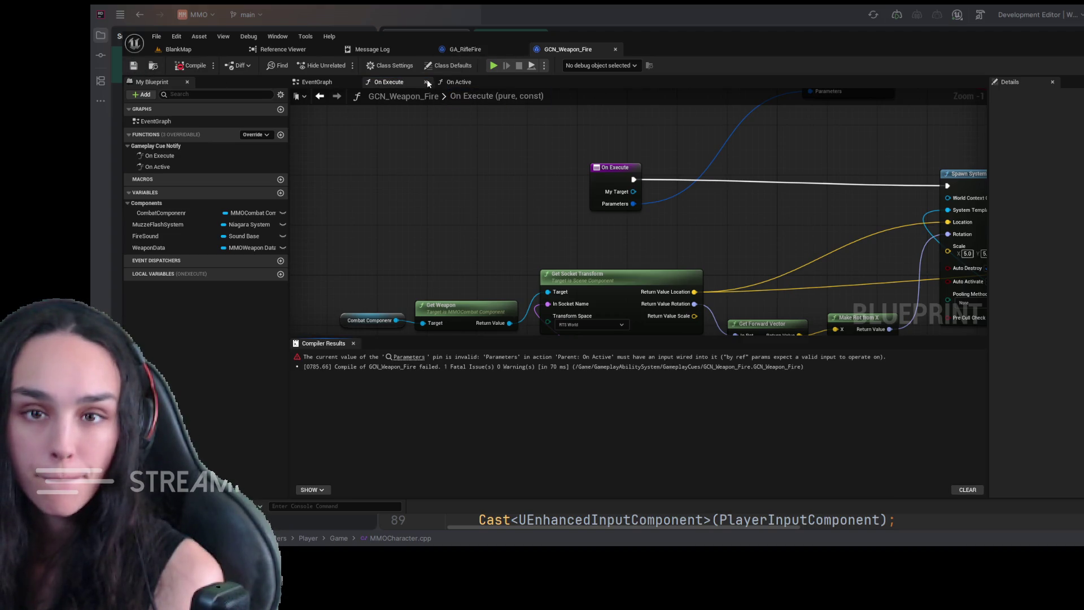
- In On Active, cast My Target to MMOCharacter and route execution through it to Return Node
{"action": "left_click", "coordinate": [454, 83]}
{"action": "left_click_drag", "start_coordinate": [537, 217], "coordinate": [576, 274]}
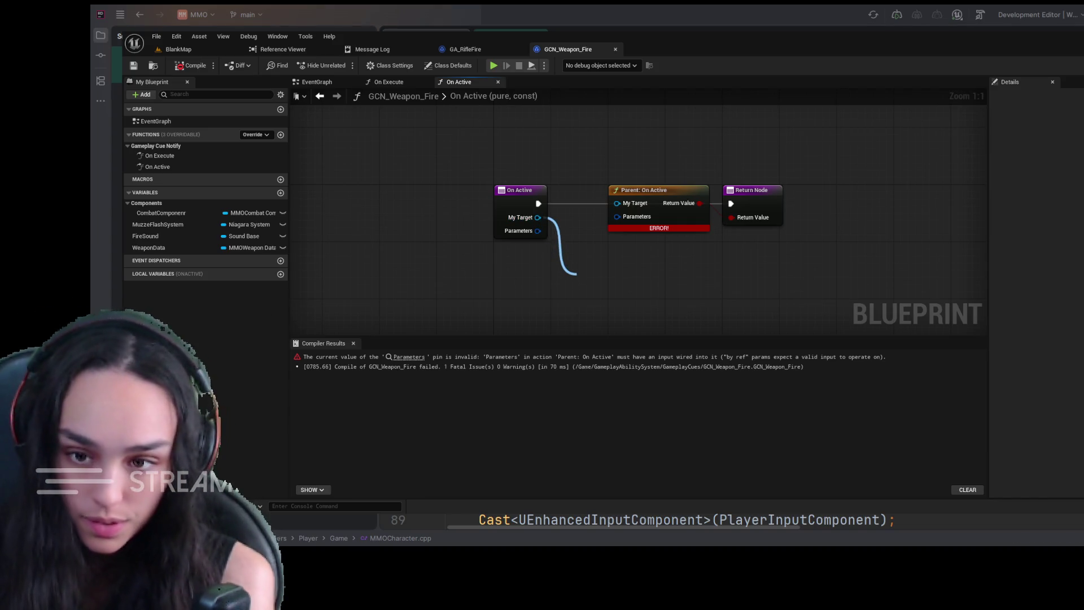
{"action": "left_click", "coordinate": [618, 311]}
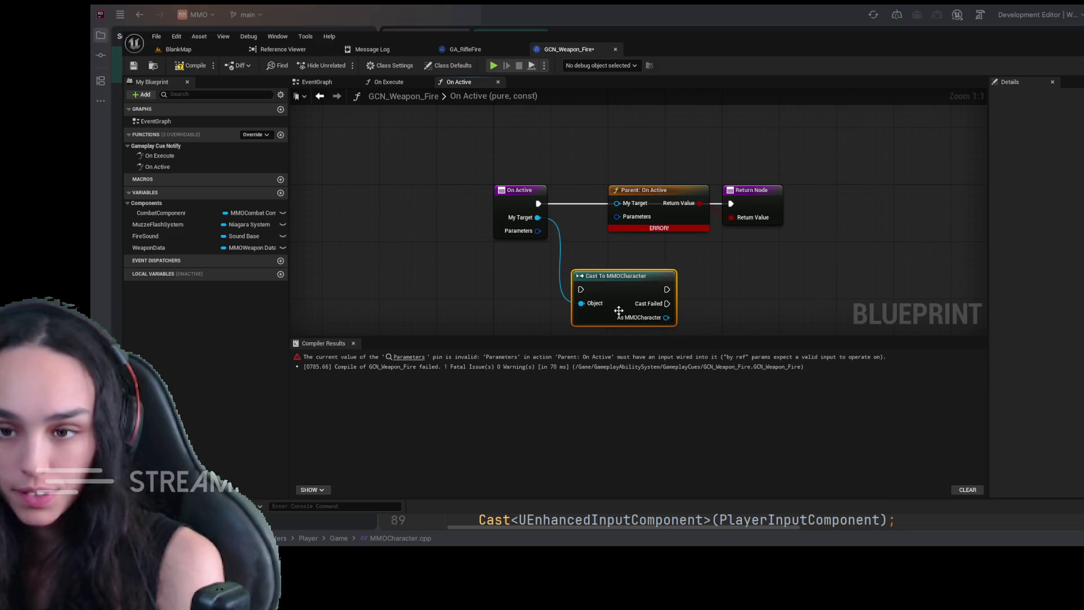
{"action": "left_click_drag", "start_coordinate": [619, 311], "coordinate": [541, 289]}
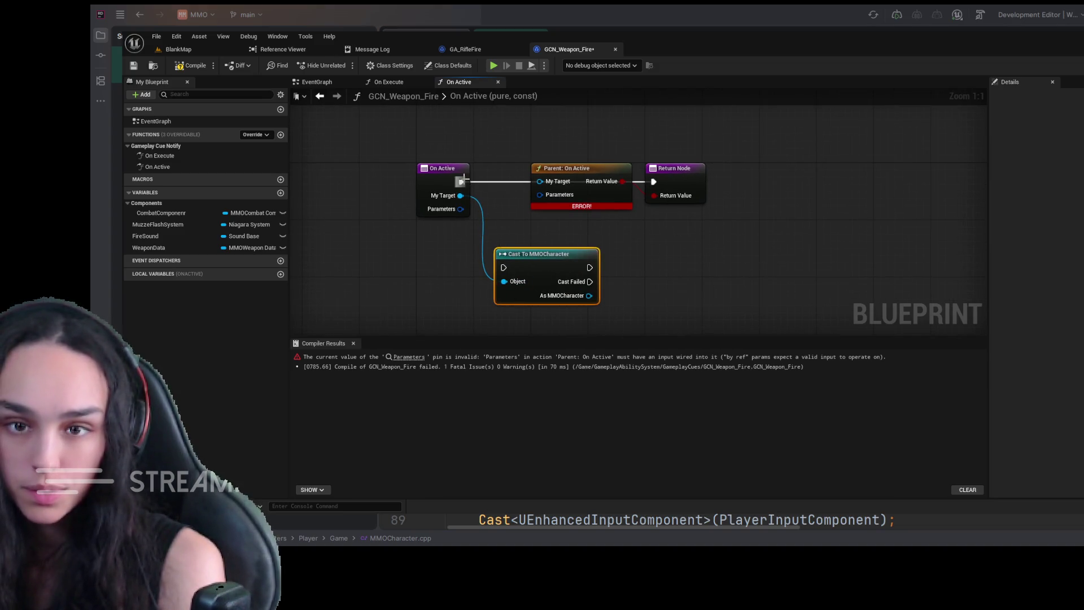
{"action": "left_click_drag", "start_coordinate": [461, 181], "coordinate": [503, 268]}
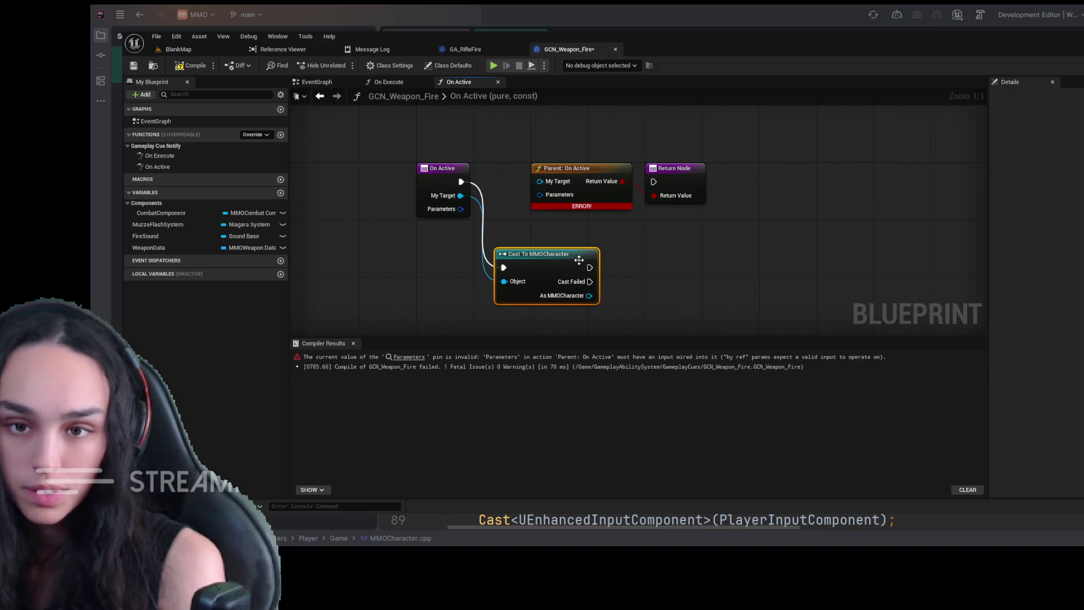
{"action": "mouse_move", "coordinate": [590, 268]}
{"action": "left_mouse_down"}
{"action": "mouse_move", "coordinate": [656, 187]}
{"action": "mouse_move", "coordinate": [654, 284]}
{"action": "mouse_move", "coordinate": [531, 172]}
{"action": "mouse_move", "coordinate": [531, 202]}
{"action": "left_mouse_up"}
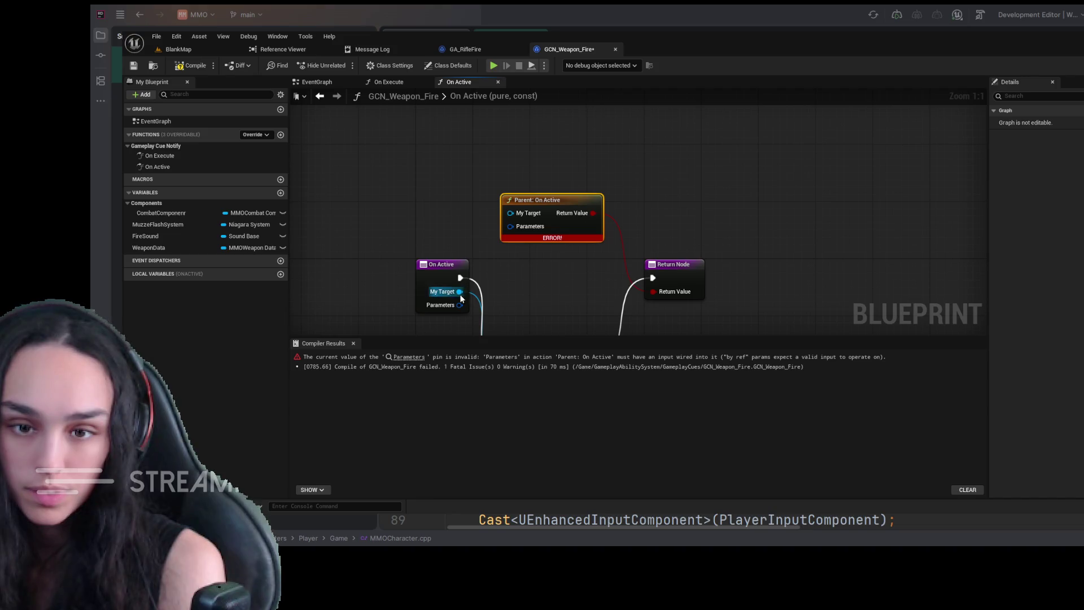
{"action": "left_click_drag", "start_coordinate": [460, 291], "coordinate": [511, 213]}
{"action": "mouse_move", "coordinate": [590, 333]}
{"action": "left_mouse_down"}
{"action": "mouse_move", "coordinate": [596, 265]}
{"action": "mouse_move", "coordinate": [670, 243]}
{"action": "left_mouse_up"}
{"action": "left_click_drag", "start_coordinate": [551, 305], "coordinate": [547, 301]}
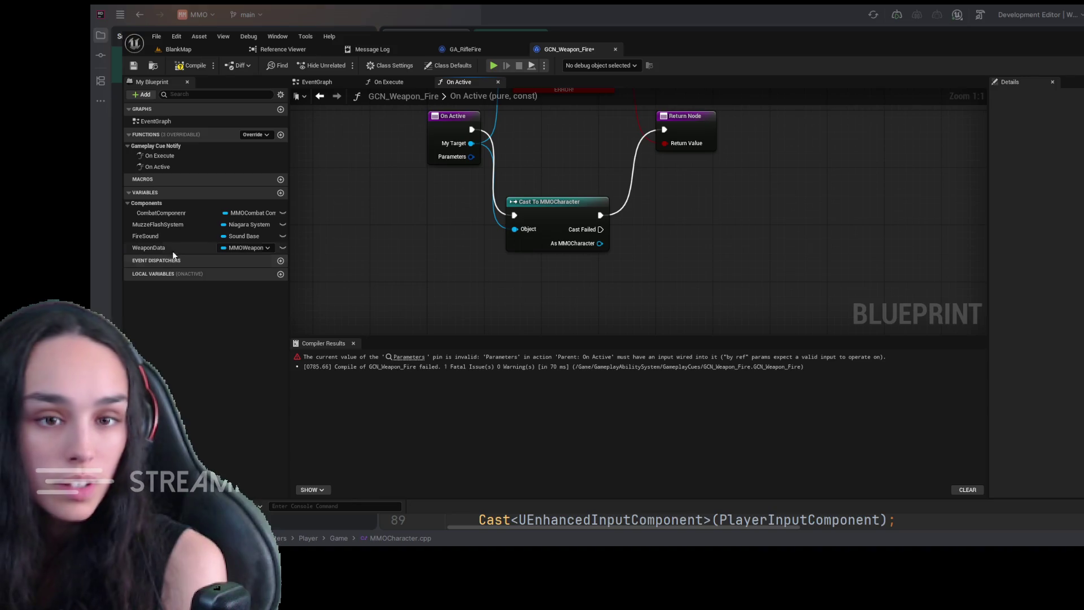
- Add a SET CombatComponenr node fed by As MMOCharacter's Combat Component getter
{"action": "left_click", "coordinate": [175, 212]}
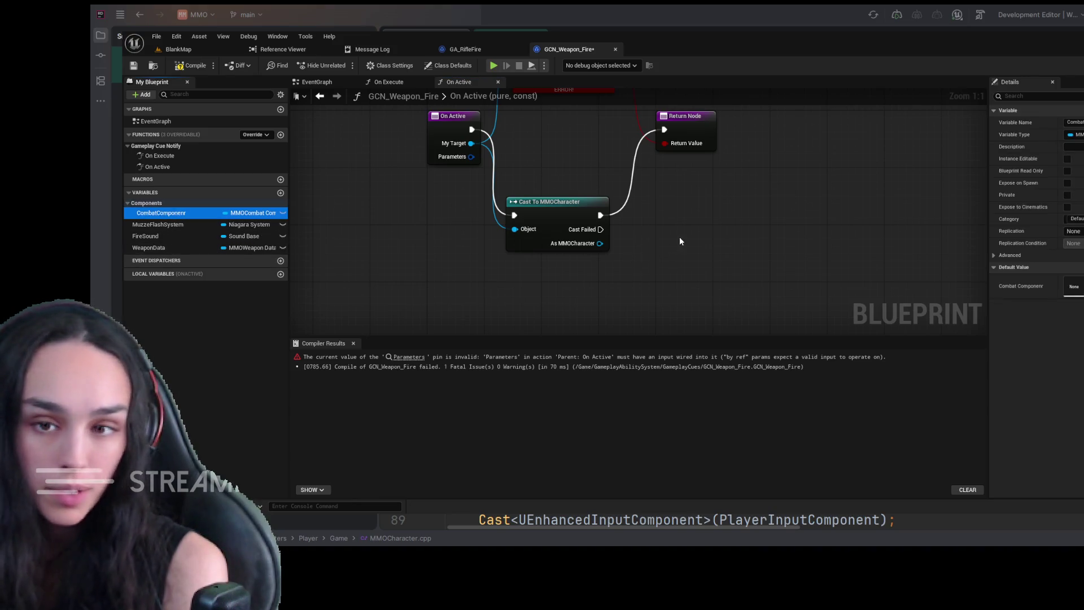
{"action": "left_click_drag", "start_coordinate": [712, 276], "coordinate": [683, 240]}
{"action": "left_click_drag", "start_coordinate": [599, 243], "coordinate": [633, 285]}
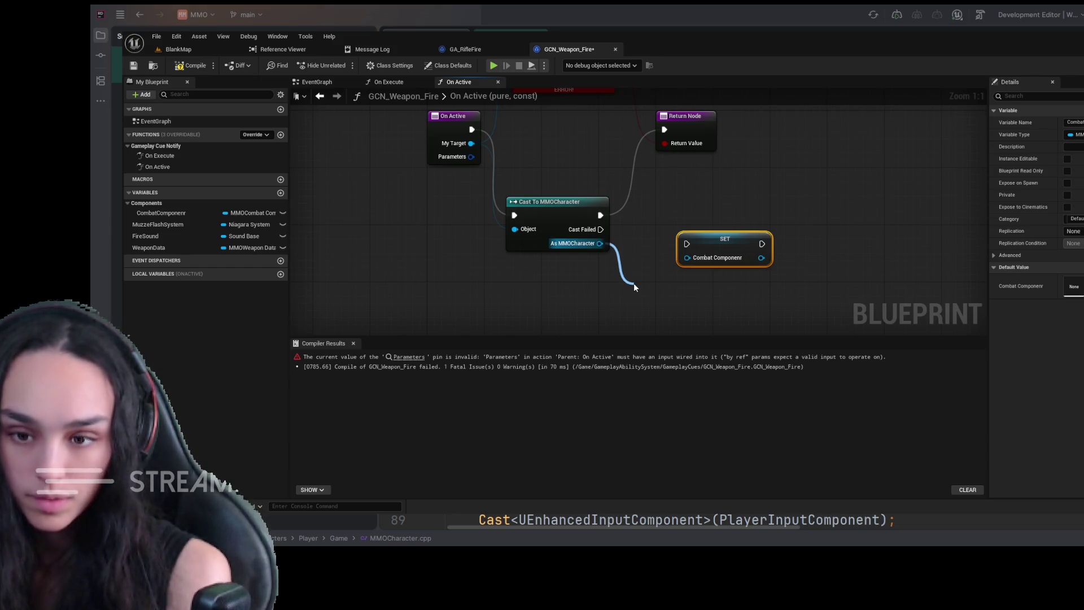
{"action": "left_click_drag", "start_coordinate": [634, 285], "coordinate": [634, 285]}
{"action": "left_click", "coordinate": [697, 418]}
{"action": "left_click_drag", "start_coordinate": [729, 291], "coordinate": [687, 257]}
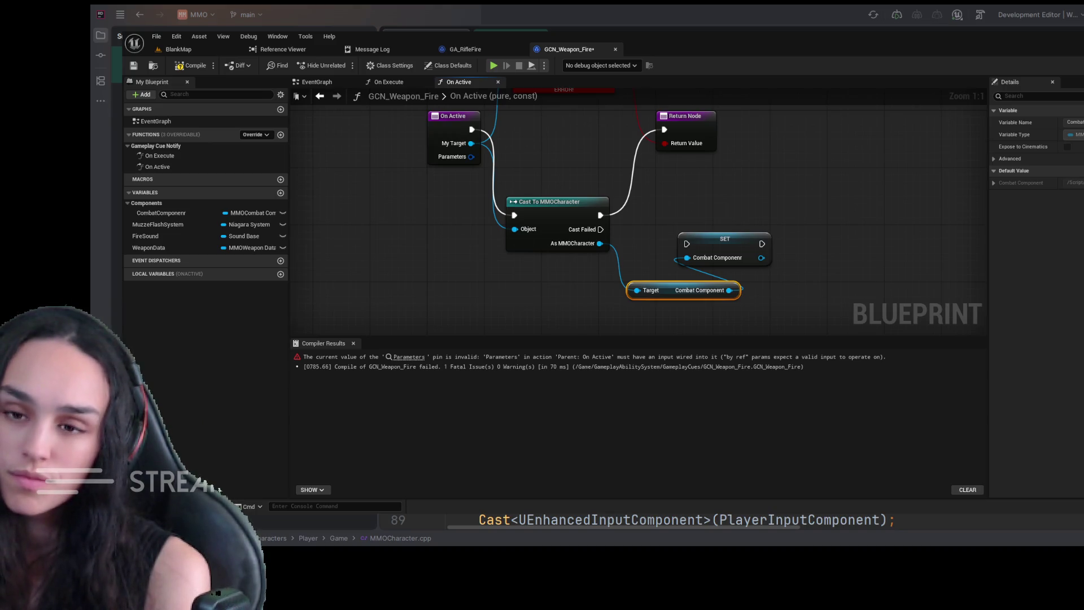
{"action": "mouse_move", "coordinate": [811, 277]}
{"action": "left_mouse_down"}
{"action": "mouse_move", "coordinate": [782, 291]}
{"action": "mouse_move", "coordinate": [775, 278]}
{"action": "left_mouse_up"}
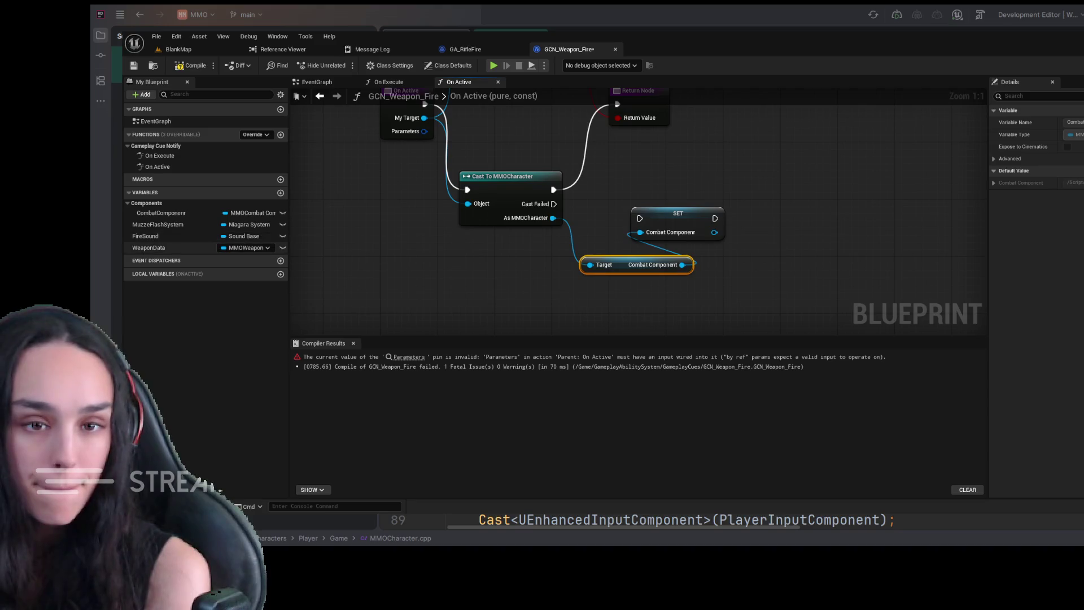
- Add a SET Weapon Data node after SET Combat Component, fed Current Weapon Data
{"action": "left_click", "coordinate": [158, 247]}
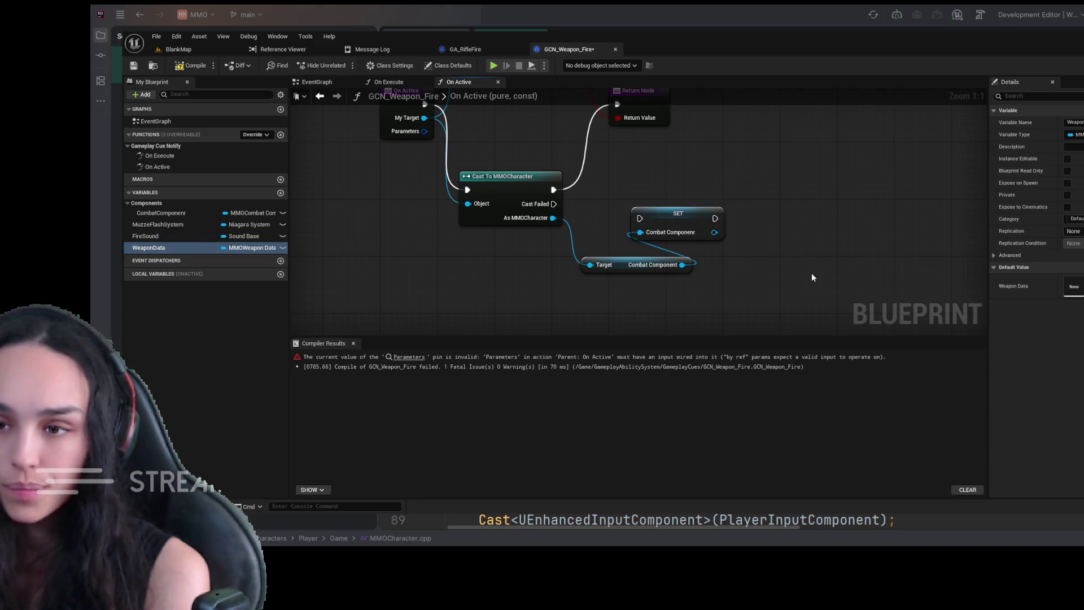
{"action": "left_click_drag", "start_coordinate": [813, 277], "coordinate": [766, 250]}
{"action": "left_click_drag", "start_coordinate": [715, 218], "coordinate": [775, 265]}
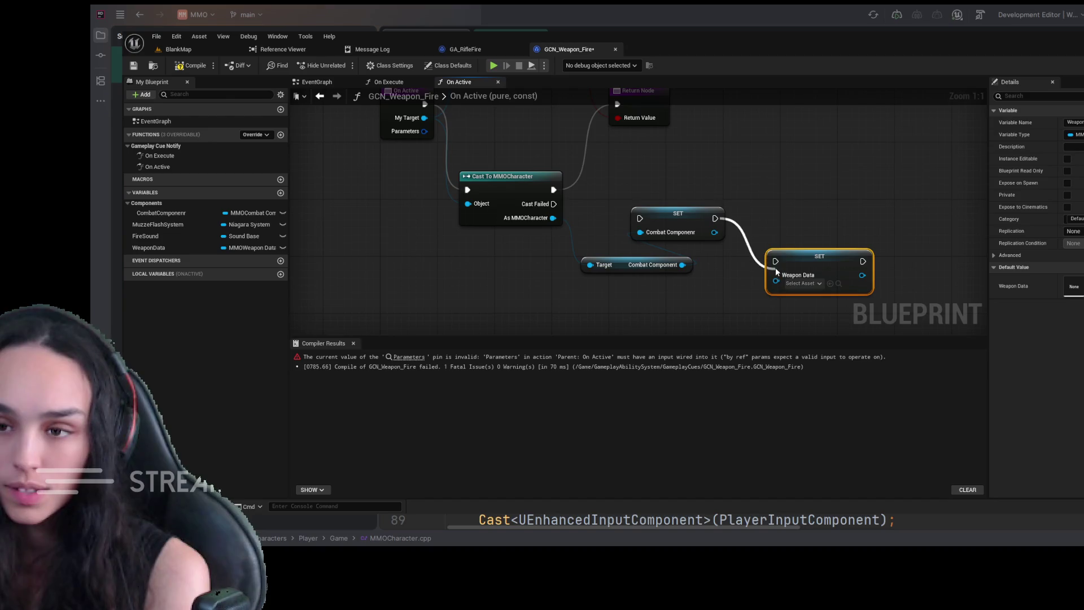
{"action": "left_click_drag", "start_coordinate": [682, 265], "coordinate": [694, 293]}
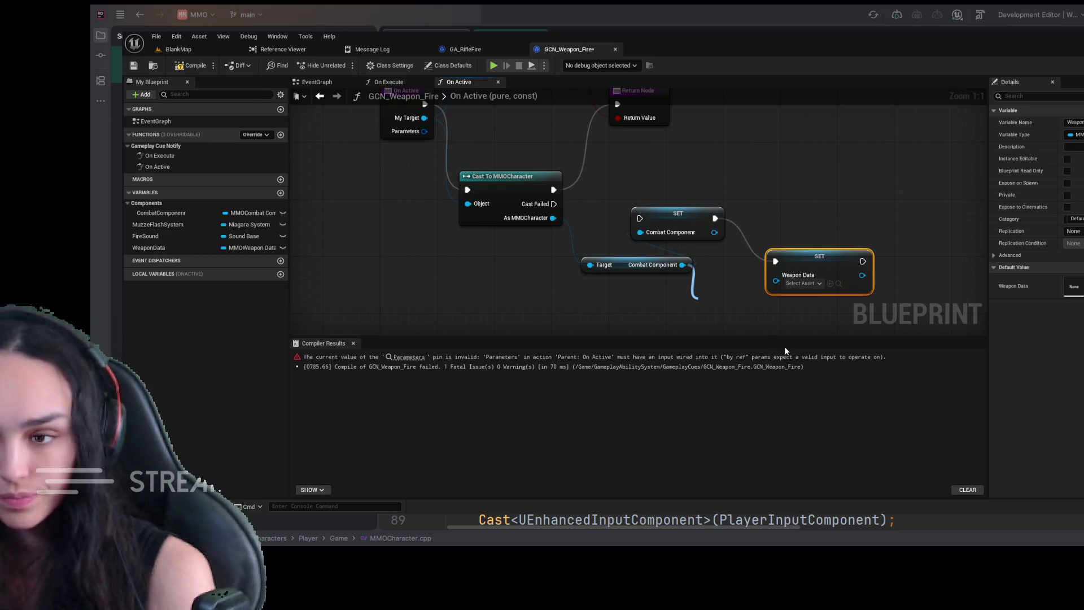
{"action": "left_click", "coordinate": [780, 369]}
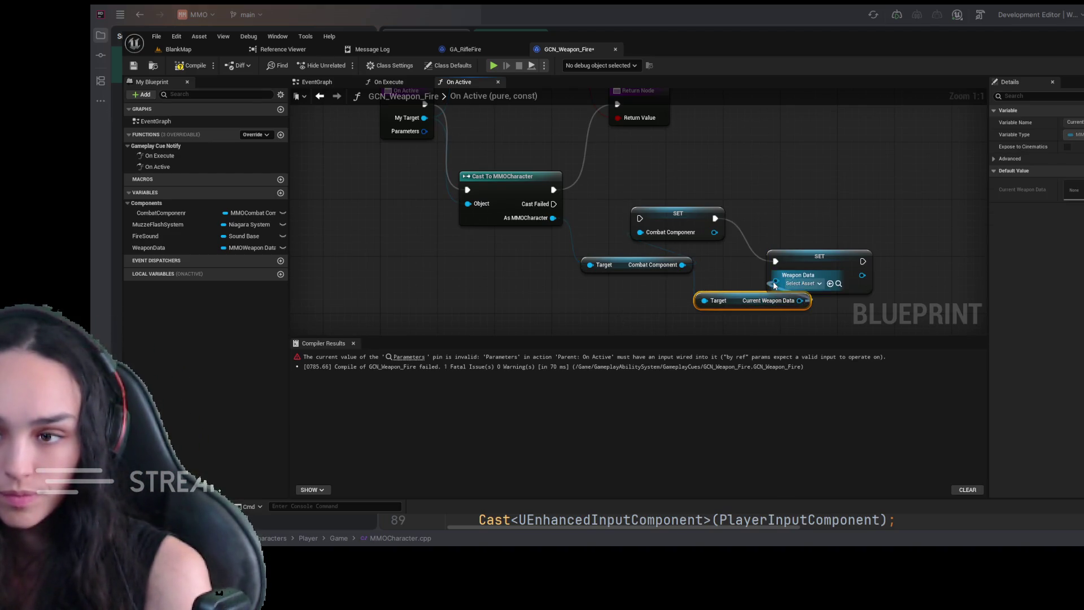
{"action": "mouse_move", "coordinate": [800, 301]}
{"action": "left_mouse_down"}
{"action": "mouse_move", "coordinate": [776, 275]}
{"action": "mouse_move", "coordinate": [812, 203]}
{"action": "left_mouse_up"}
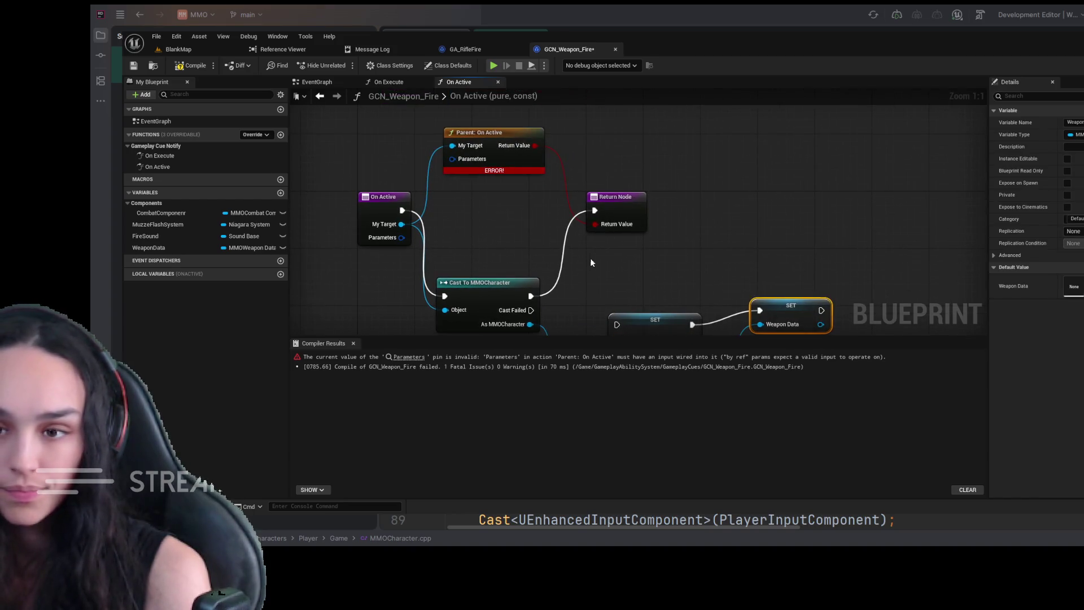
- Run the successful cast into the first setter and from SET Weapon Data to Return Node
{"action": "left_click_drag", "start_coordinate": [652, 206], "coordinate": [655, 256]}
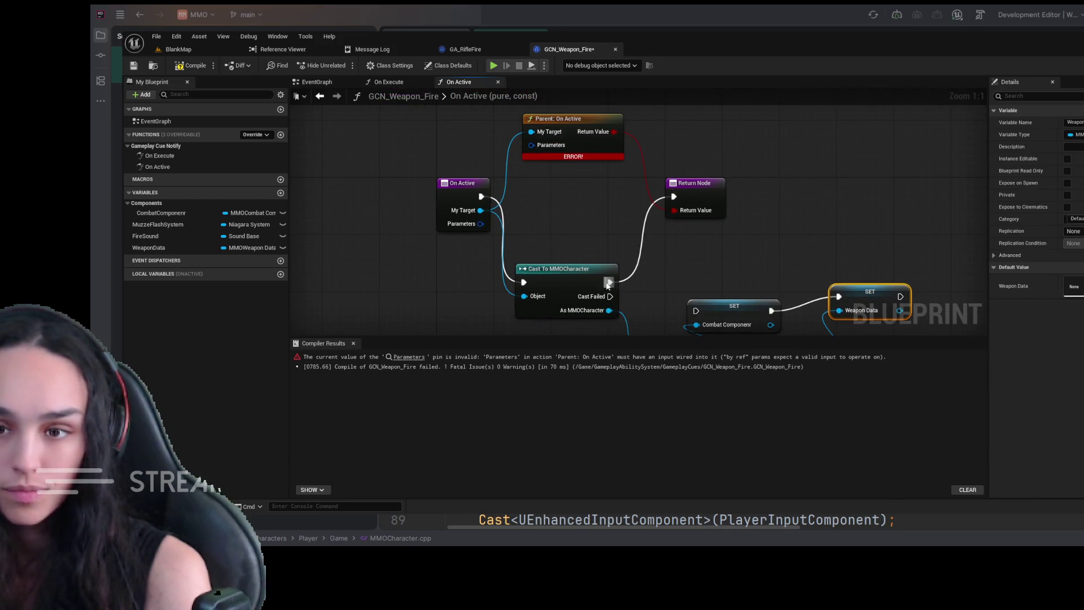
{"action": "left_click_drag", "start_coordinate": [608, 284], "coordinate": [696, 311]}
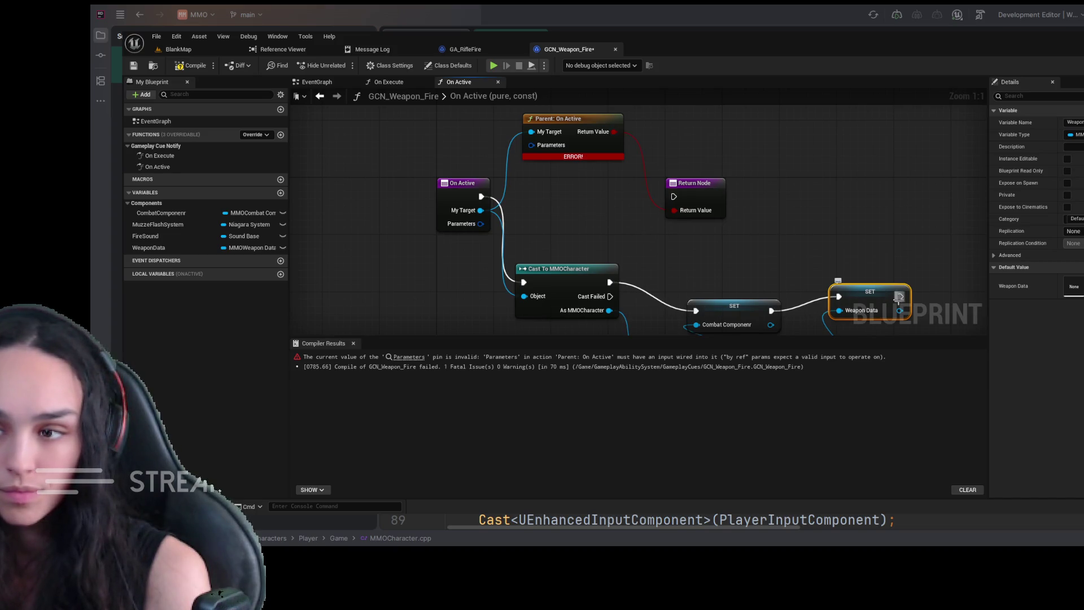
{"action": "mouse_move", "coordinate": [900, 296]}
{"action": "left_mouse_down"}
{"action": "mouse_move", "coordinate": [678, 209]}
{"action": "mouse_move", "coordinate": [674, 196]}
{"action": "left_mouse_up"}
- Pass On Active's Parameters to the parent call, make WeaponData and CombatComponenr instance editable, and recompile
{"action": "left_click", "coordinate": [195, 65]}
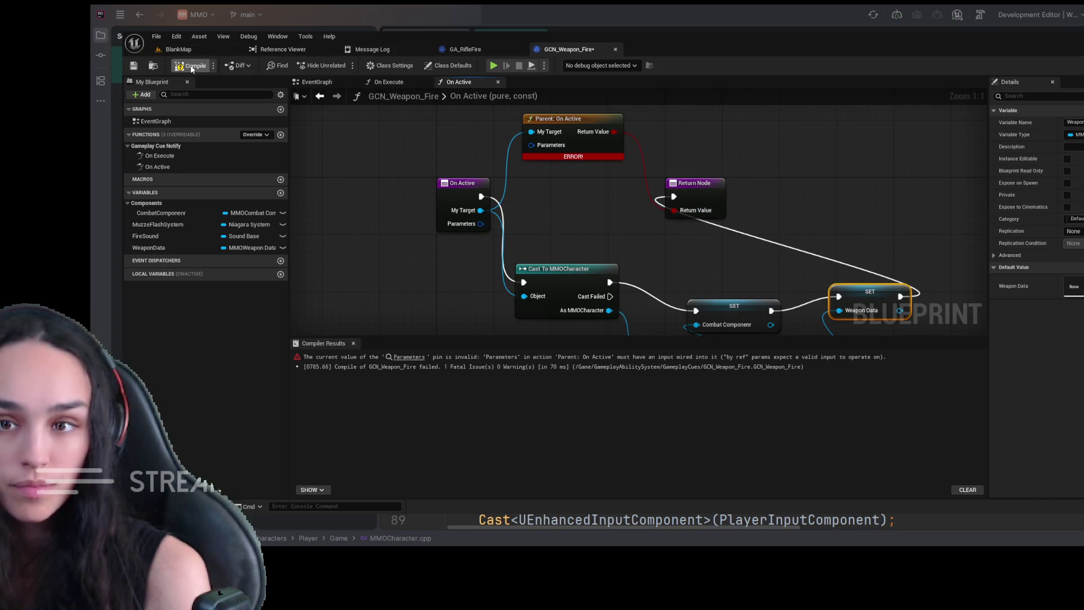
{"action": "left_click_drag", "start_coordinate": [576, 211], "coordinate": [663, 273]}
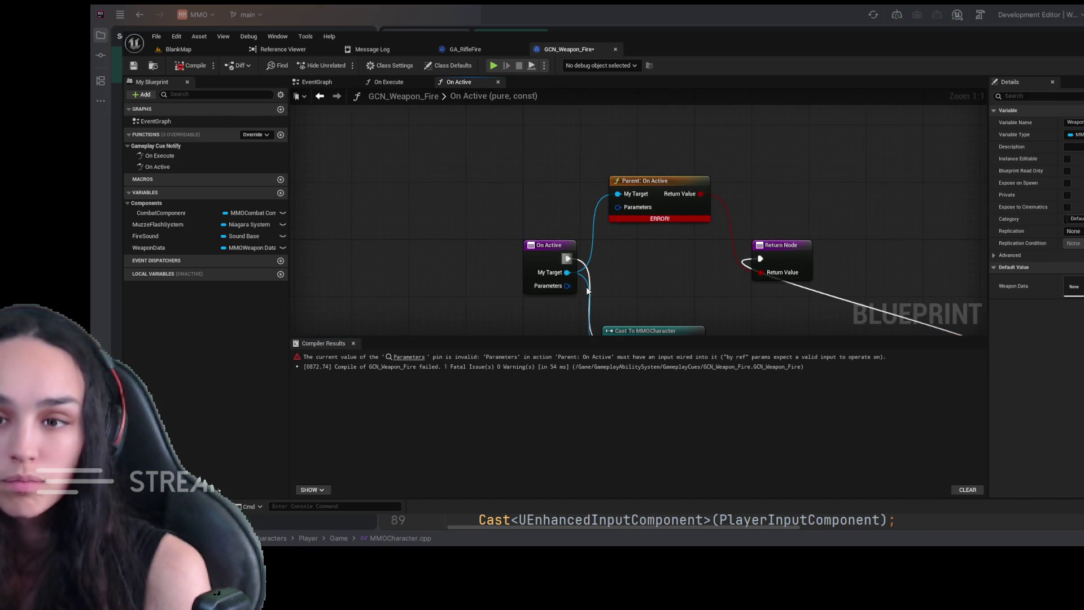
{"action": "mouse_move", "coordinate": [567, 286]}
{"action": "left_mouse_down"}
{"action": "mouse_move", "coordinate": [608, 256]}
{"action": "mouse_move", "coordinate": [626, 206]}
{"action": "mouse_move", "coordinate": [619, 213]}
{"action": "left_mouse_up"}
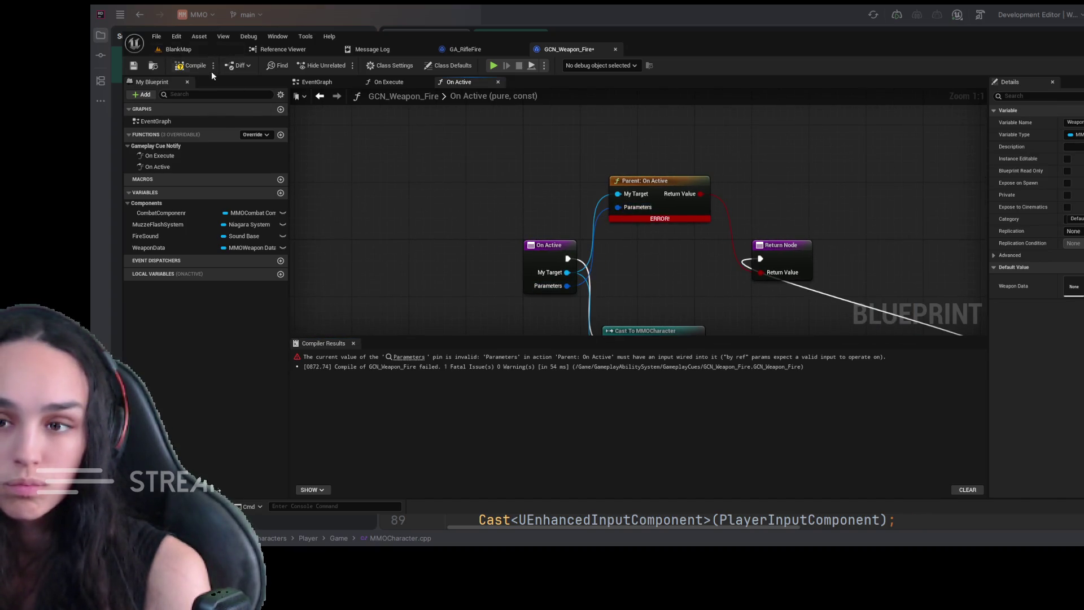
{"action": "left_click", "coordinate": [195, 66]}
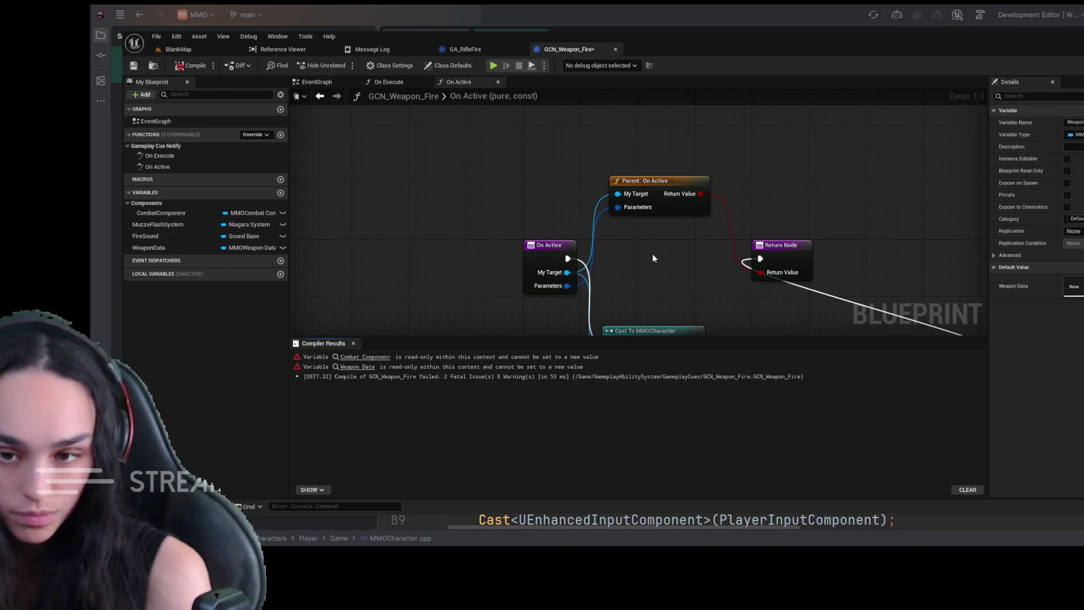
{"action": "left_click", "coordinate": [283, 246]}
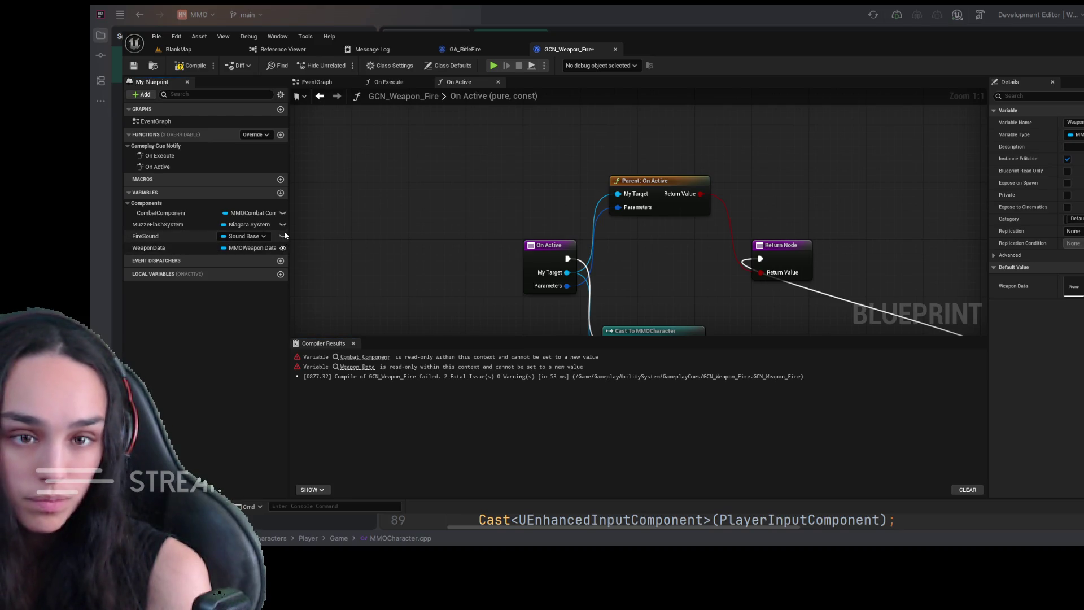
{"action": "left_click", "coordinate": [283, 213]}
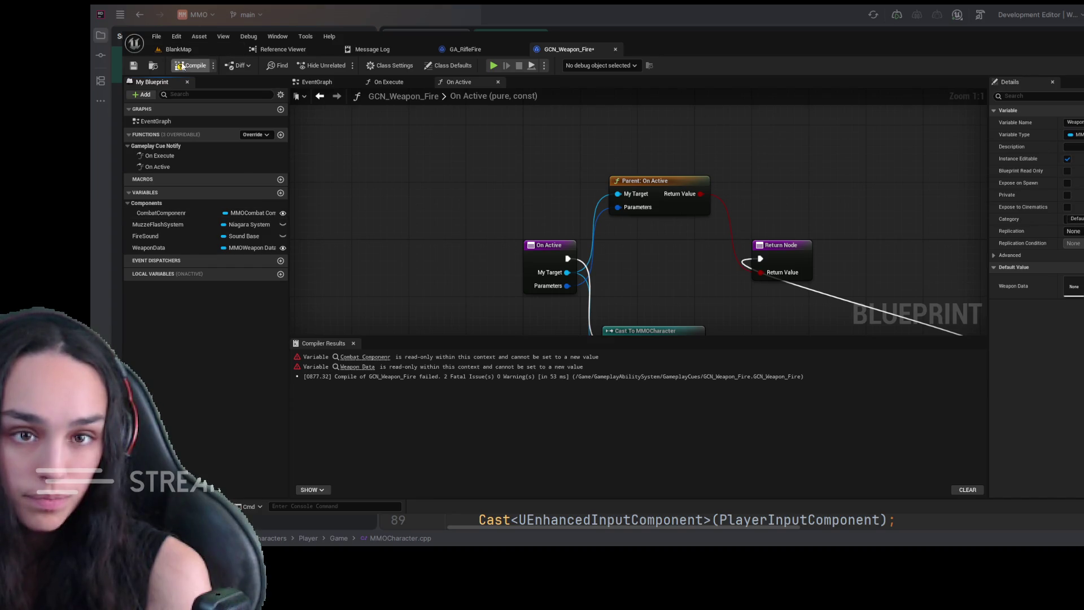
{"action": "left_click", "coordinate": [182, 66]}
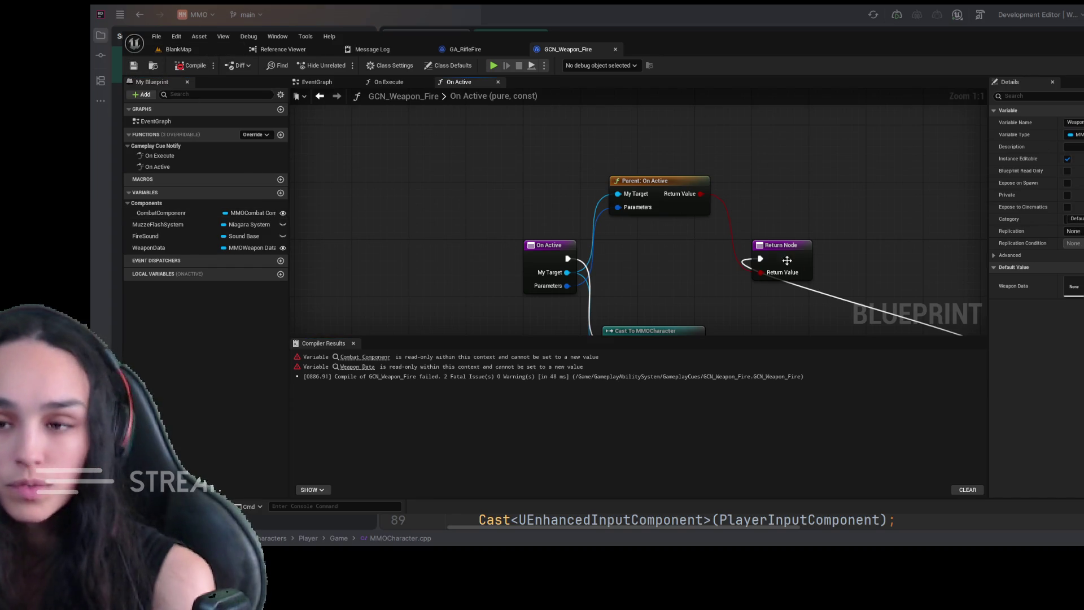
- Rearrange the Return Node, setter chain and Current Weapon Data getter, toggling WeaponData editable again
{"action": "left_click_drag", "start_coordinate": [787, 260], "coordinate": [940, 206]}
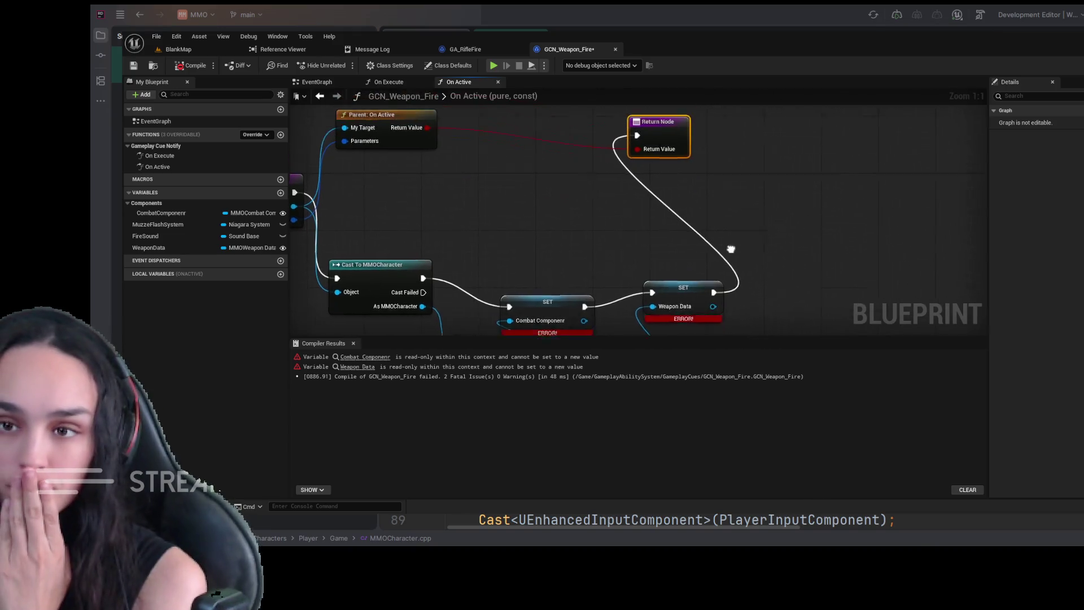
{"action": "left_click_drag", "start_coordinate": [657, 141], "coordinate": [816, 283]}
{"action": "left_click_drag", "start_coordinate": [562, 253], "coordinate": [662, 212]}
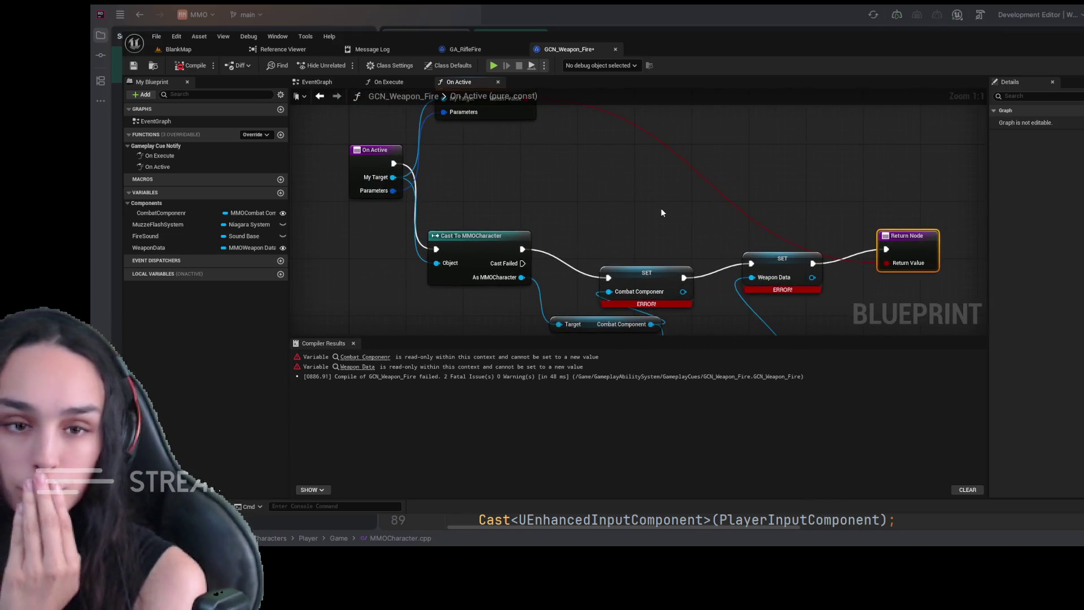
{"action": "left_click", "coordinate": [283, 248]}
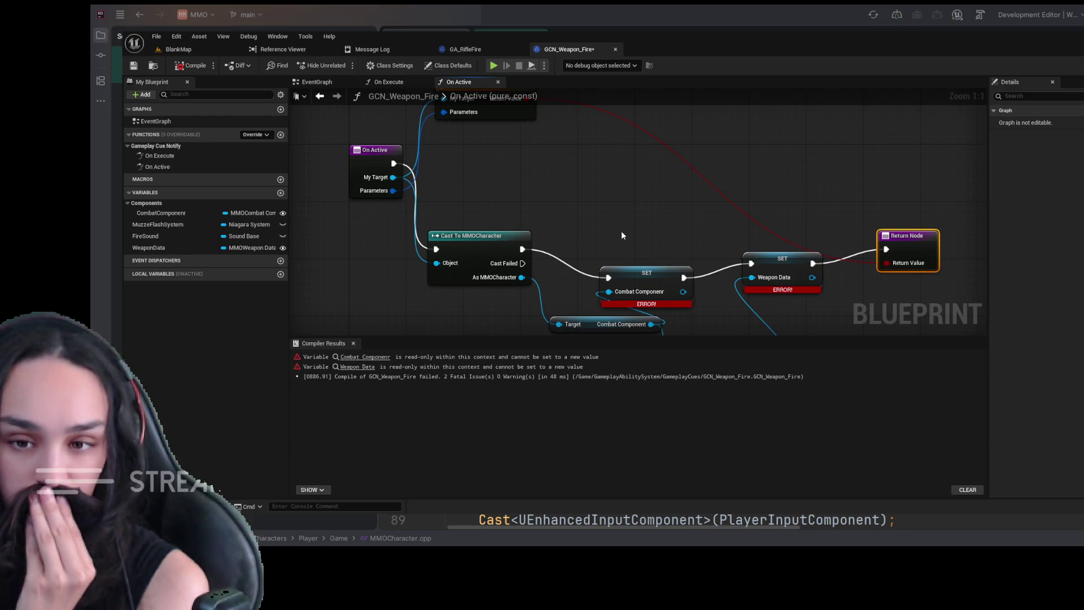
{"action": "left_click_drag", "start_coordinate": [659, 285], "coordinate": [659, 249]}
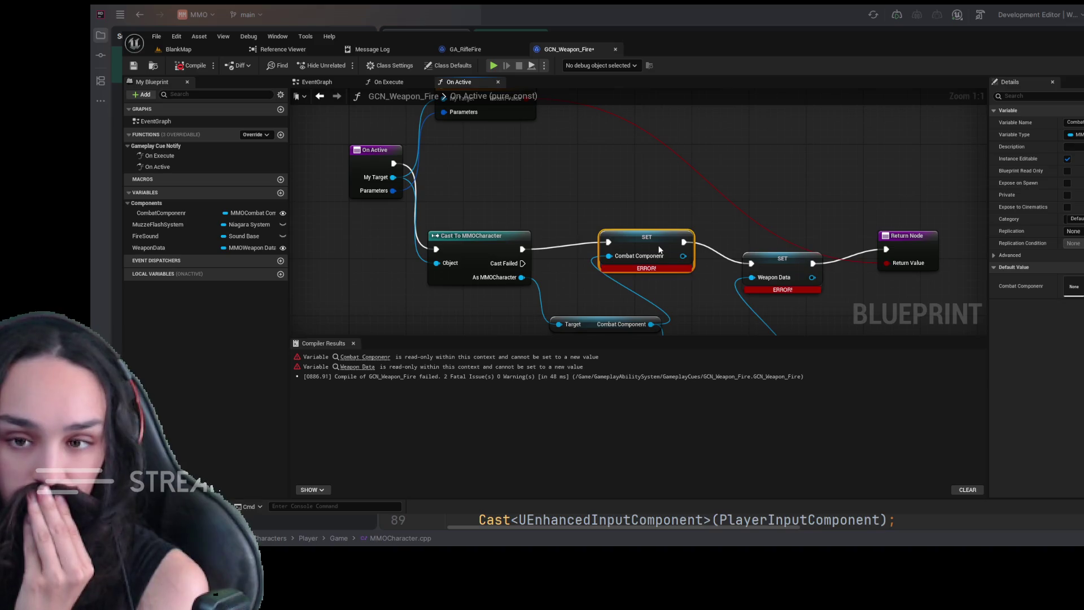
{"action": "mouse_move", "coordinate": [676, 311]}
{"action": "left_mouse_down"}
{"action": "mouse_move", "coordinate": [686, 267]}
{"action": "mouse_move", "coordinate": [647, 268]}
{"action": "left_mouse_up"}
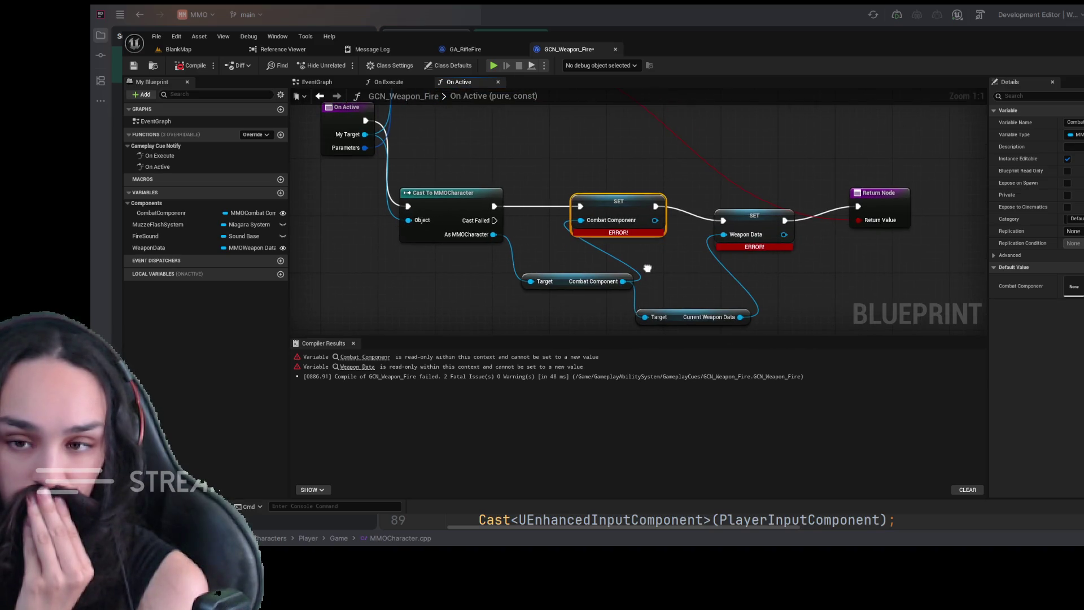
{"action": "mouse_move", "coordinate": [697, 315]}
{"action": "left_mouse_down"}
{"action": "mouse_move", "coordinate": [745, 291]}
{"action": "mouse_move", "coordinate": [725, 287]}
{"action": "left_mouse_up"}
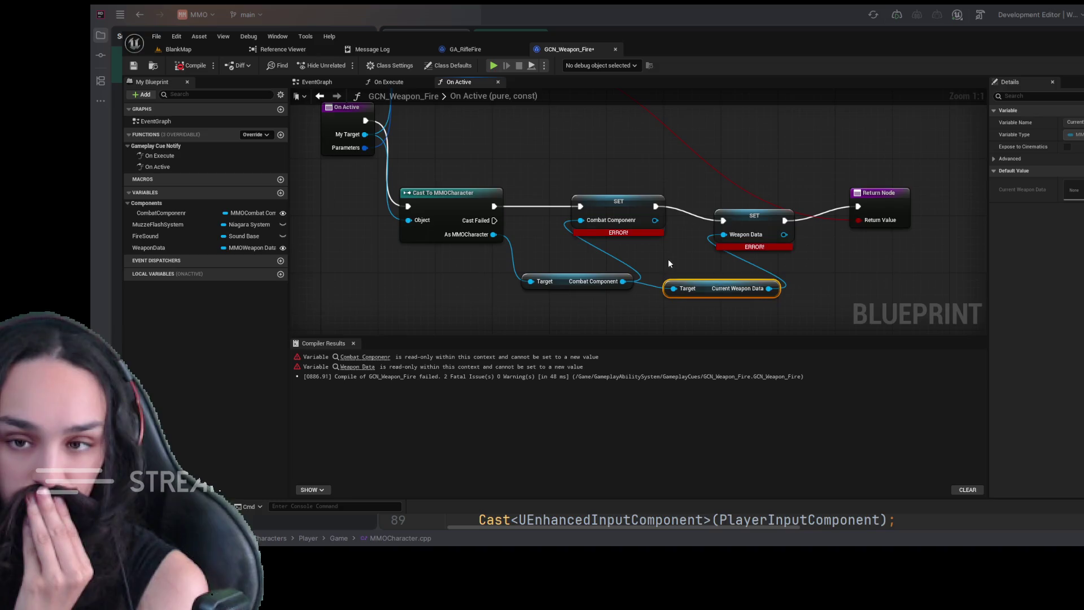
{"action": "left_click_drag", "start_coordinate": [668, 259], "coordinate": [721, 286]}
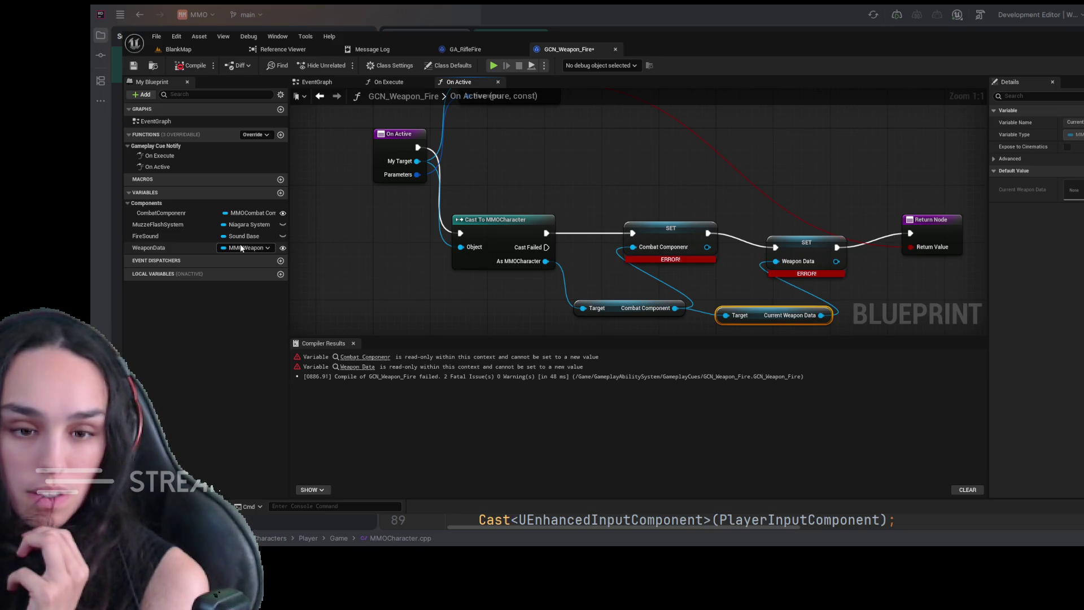
{"action": "left_click", "coordinate": [404, 259]}
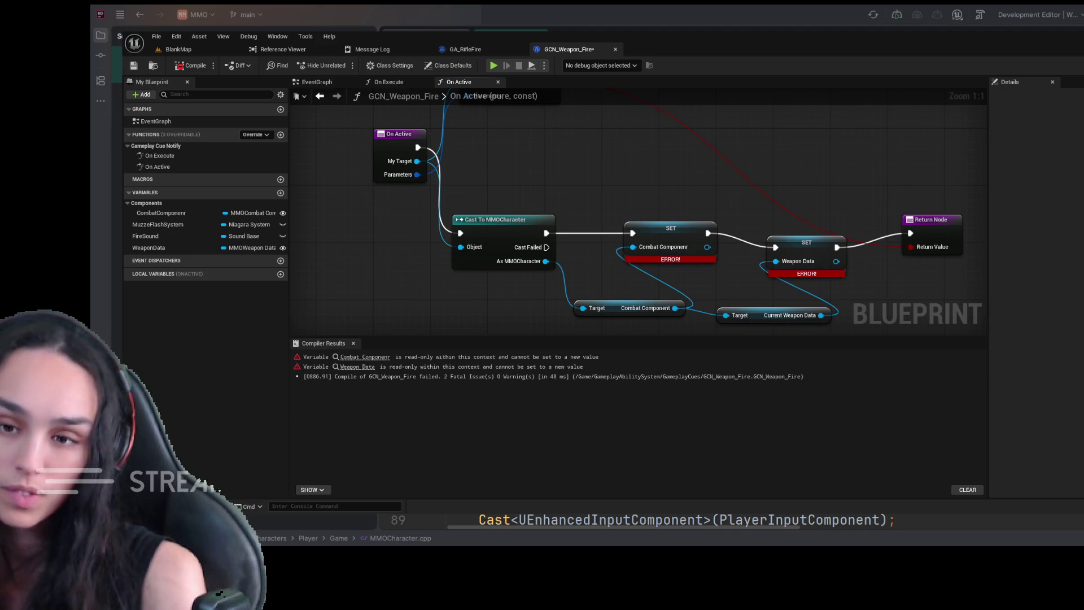
- Delete the extra On Active nodes, undo back to the parent call, and compile
{"action": "scroll", "coordinate": [740, 206], "scroll_direction": "down", "scroll_amount": 5}
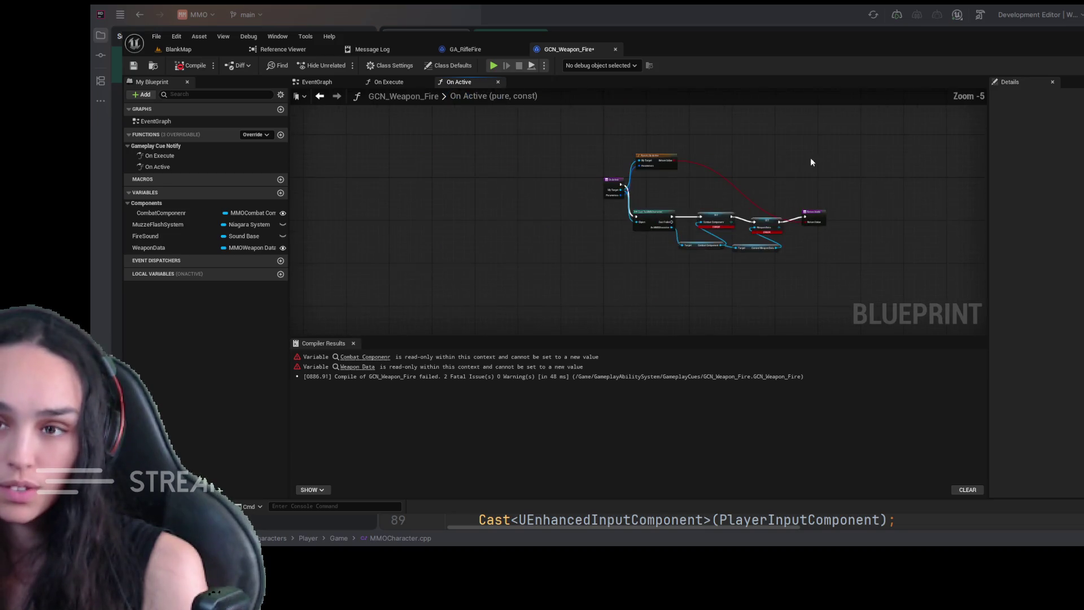
{"action": "left_click_drag", "start_coordinate": [833, 154], "coordinate": [543, 261]}
{"action": "key", "text": "Delete"}
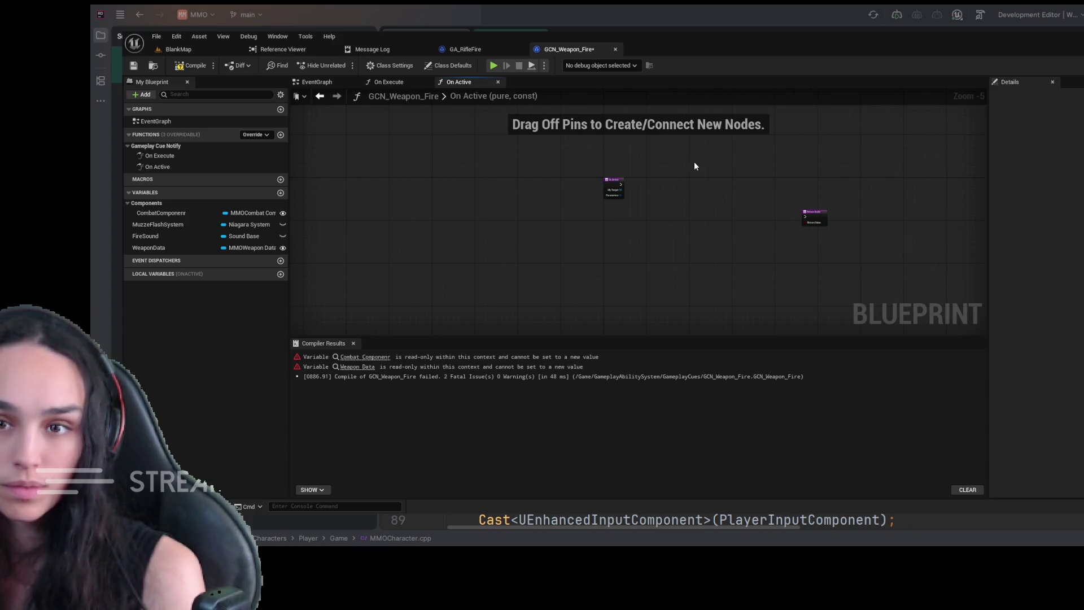
{"action": "key", "text": "ctrl+z"}
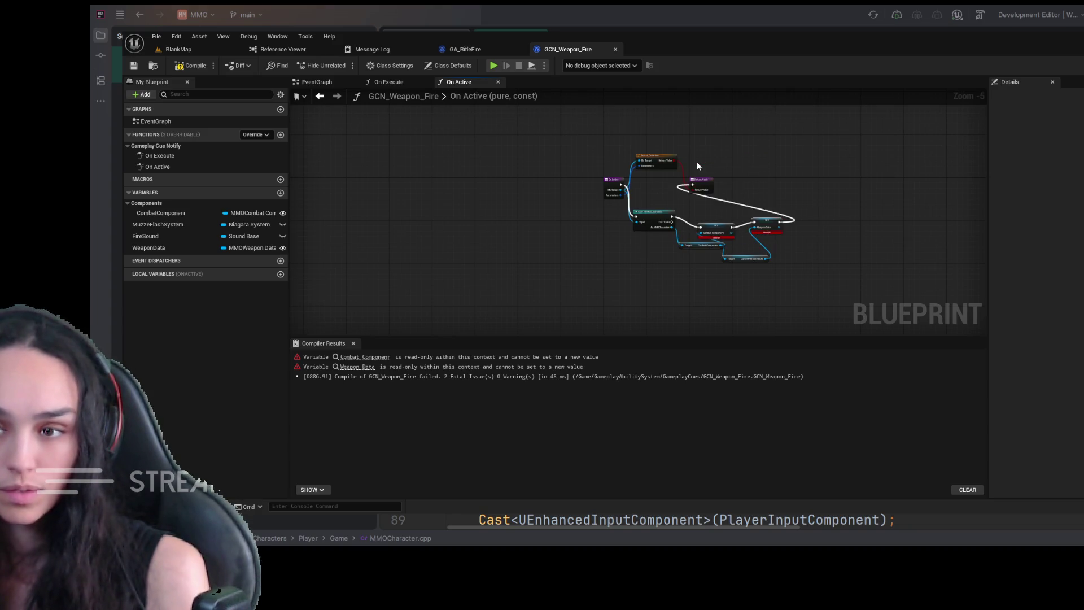
{"action": "key", "text": "ctrl+z"}
{"action": "key", "text": "ctrl+z"}
{"action": "key", "text": "ctrl+z"}
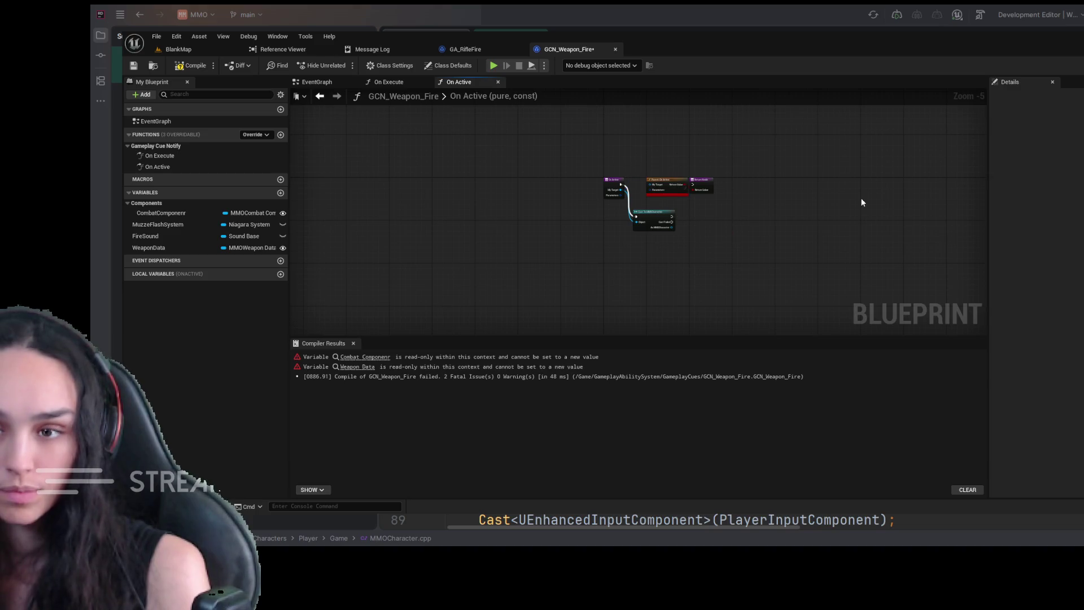
{"action": "key", "text": "ctrl+z"}
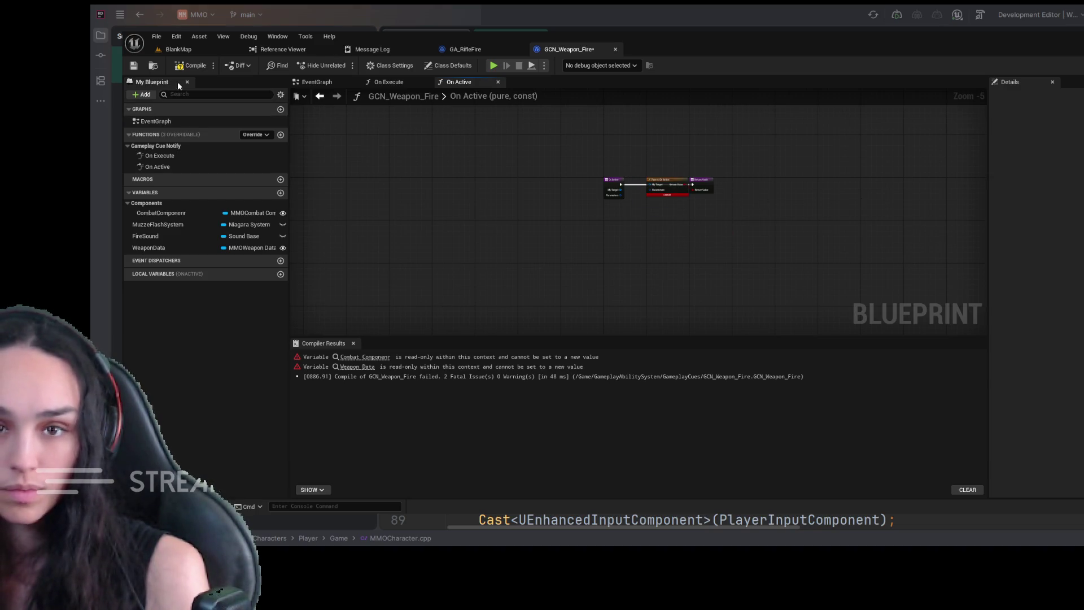
{"action": "left_click", "coordinate": [195, 66]}
- Connect On Active's Parameters to Parent: On Active and recompile successfully
{"action": "scroll", "coordinate": [611, 218], "scroll_direction": "up", "scroll_amount": 5}
{"action": "left_click_drag", "start_coordinate": [611, 218], "coordinate": [565, 308]}
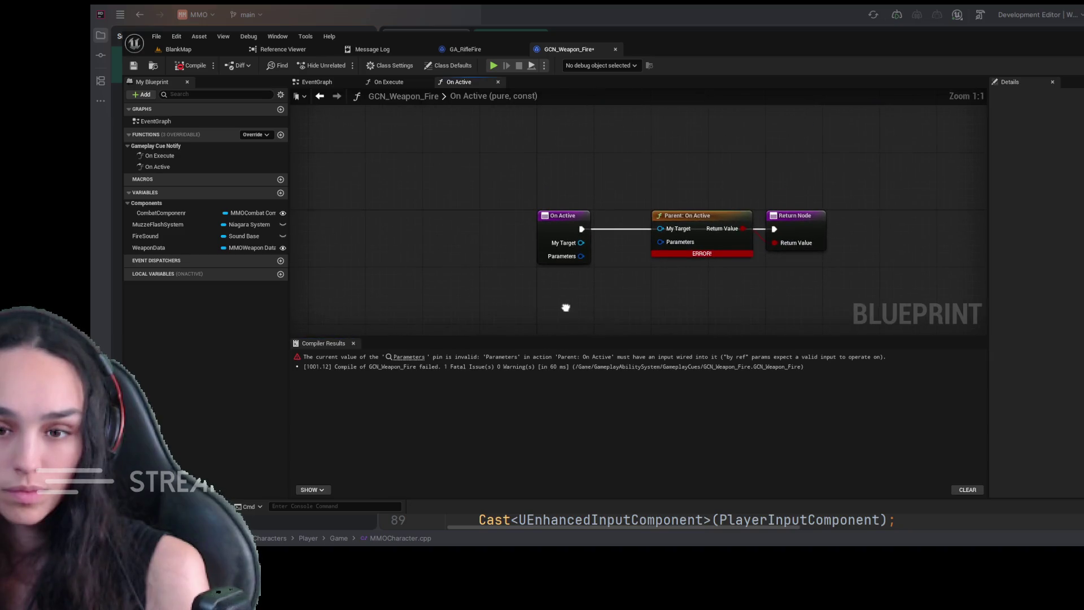
{"action": "mouse_move", "coordinate": [580, 255]}
{"action": "left_mouse_down"}
{"action": "mouse_move", "coordinate": [671, 244]}
{"action": "mouse_move", "coordinate": [660, 241]}
{"action": "left_mouse_up"}
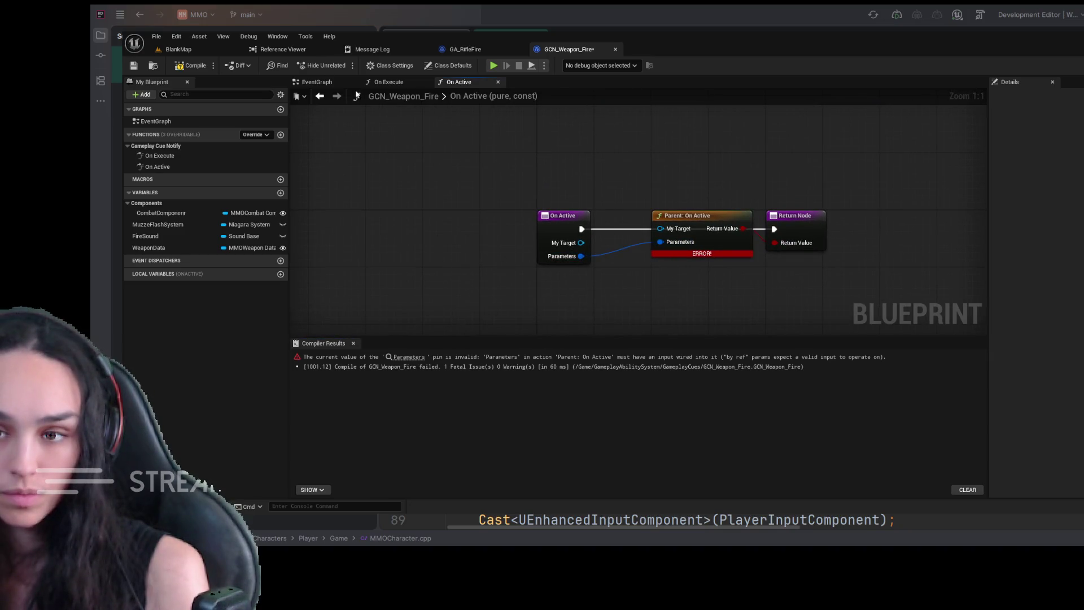
{"action": "left_click", "coordinate": [194, 67]}
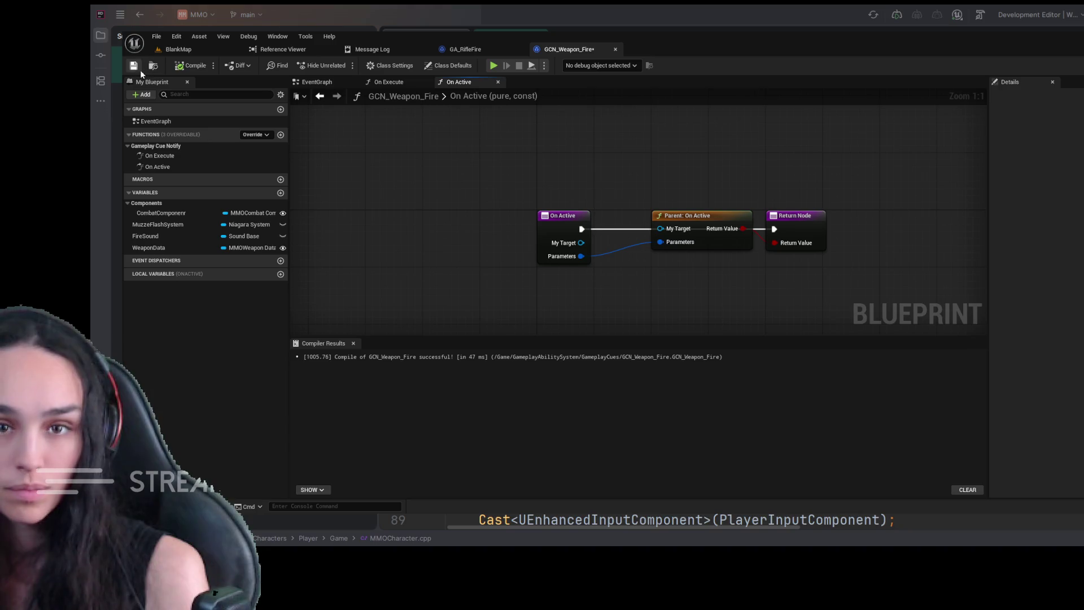
- Return to the On Execute graph and compile the cue blueprint
{"action": "left_click", "coordinate": [498, 82]}
{"action": "left_click_drag", "start_coordinate": [538, 217], "coordinate": [552, 141]}
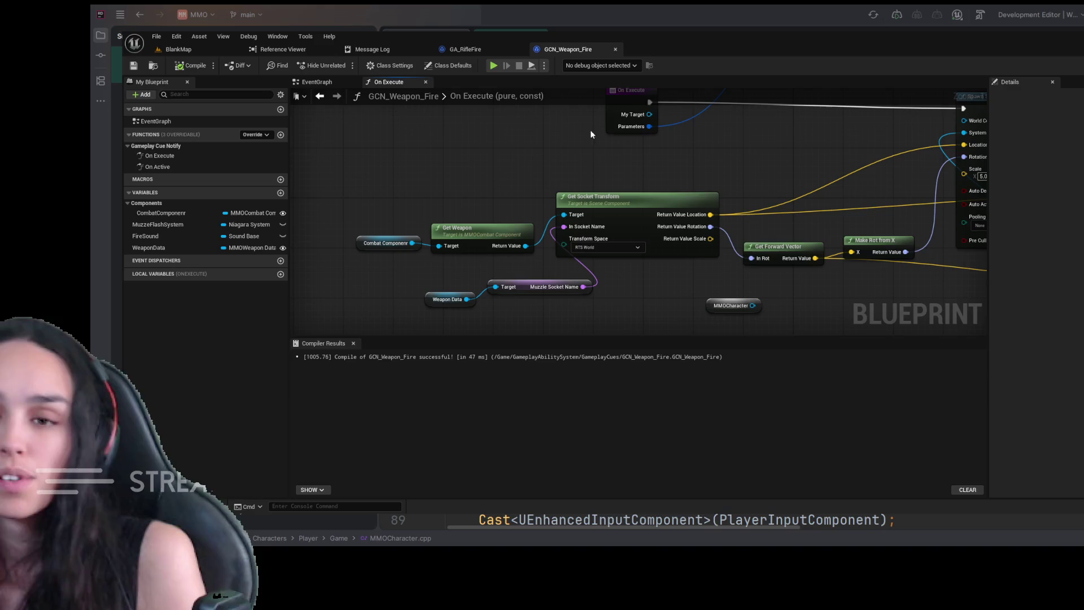
{"action": "mouse_move", "coordinate": [670, 140]}
{"action": "left_mouse_down"}
{"action": "mouse_move", "coordinate": [647, 196]}
{"action": "mouse_move", "coordinate": [659, 180]}
{"action": "left_mouse_up"}
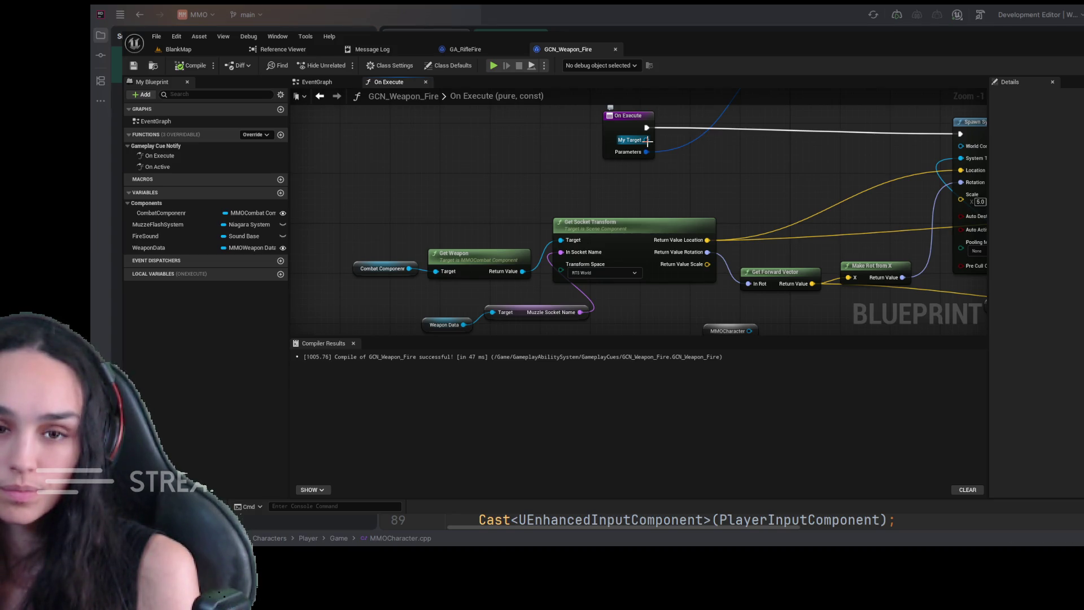
{"action": "left_click", "coordinate": [188, 66]}
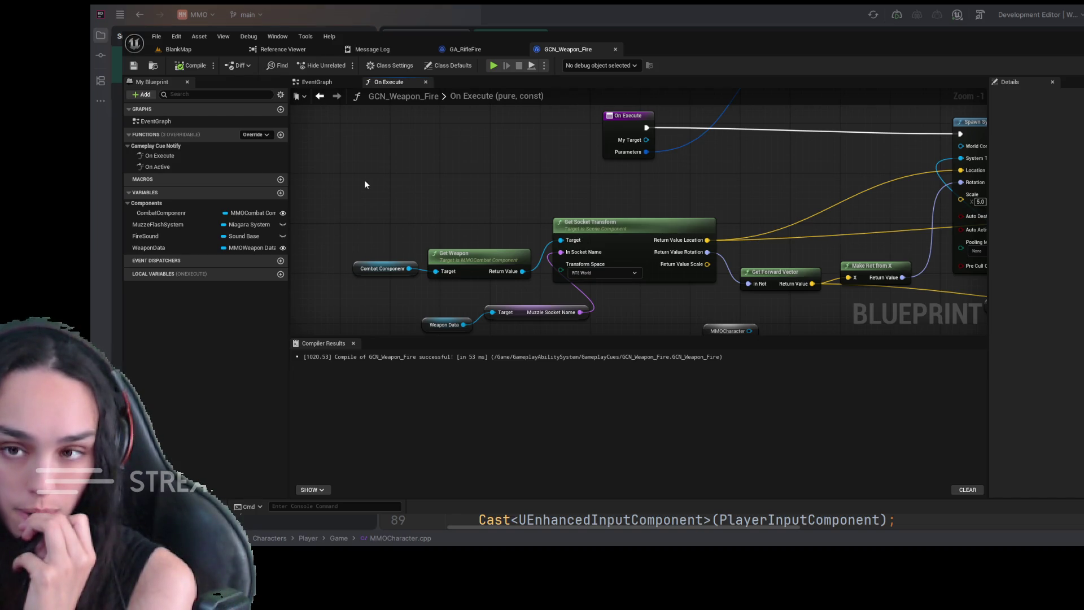
- Cast My Target to MMOCharacter and run On Execute's execution into the cast
{"action": "left_click_drag", "start_coordinate": [517, 197], "coordinate": [394, 237]}
{"action": "left_click_drag", "start_coordinate": [524, 181], "coordinate": [592, 228]}
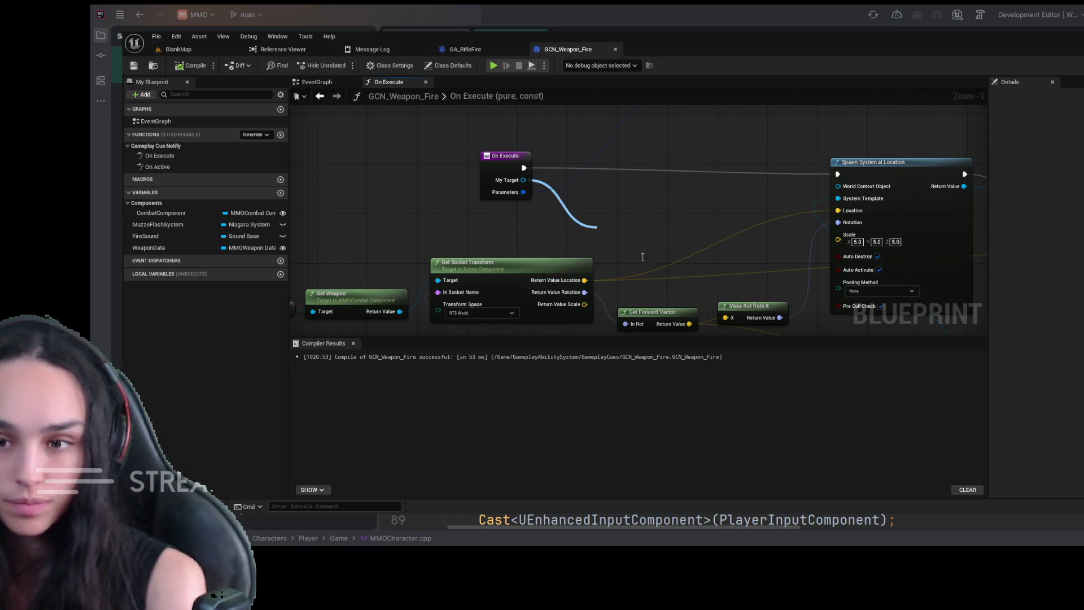
{"action": "left_click", "coordinate": [641, 255]}
{"action": "mouse_move", "coordinate": [663, 280]}
{"action": "left_mouse_down"}
{"action": "mouse_move", "coordinate": [630, 181]}
{"action": "mouse_move", "coordinate": [654, 228]}
{"action": "left_mouse_up"}
{"action": "mouse_move", "coordinate": [533, 182]}
{"action": "left_mouse_down"}
{"action": "mouse_move", "coordinate": [607, 255]}
{"action": "mouse_move", "coordinate": [551, 185]}
{"action": "mouse_move", "coordinate": [574, 205]}
{"action": "mouse_move", "coordinate": [608, 258]}
{"action": "left_mouse_up"}
{"action": "mouse_move", "coordinate": [688, 258]}
{"action": "left_mouse_down"}
{"action": "mouse_move", "coordinate": [819, 224]}
{"action": "mouse_move", "coordinate": [850, 187]}
{"action": "mouse_move", "coordinate": [693, 204]}
{"action": "left_mouse_up"}
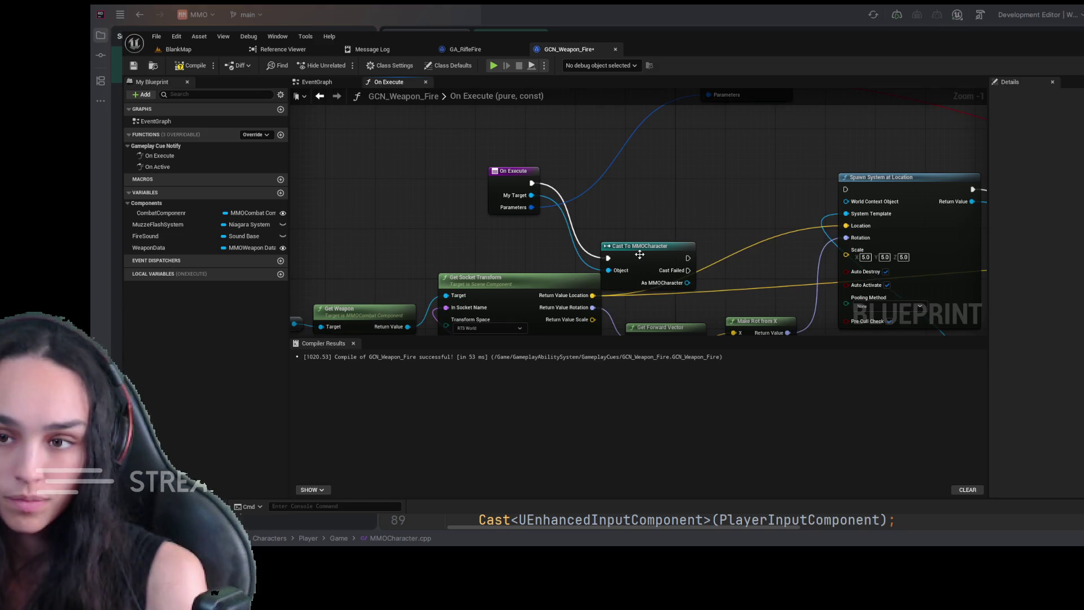
- Add a SET Combat Componenr node fed by As MMOCharacter's Combat Component
{"action": "left_click_drag", "start_coordinate": [638, 254], "coordinate": [632, 185]}
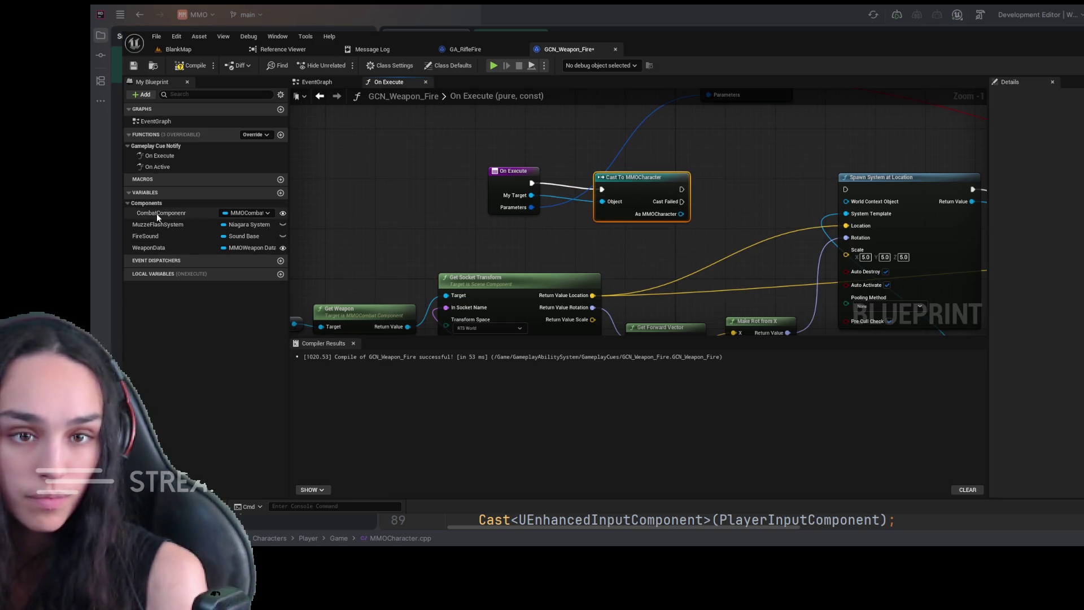
{"action": "left_click", "coordinate": [175, 215]}
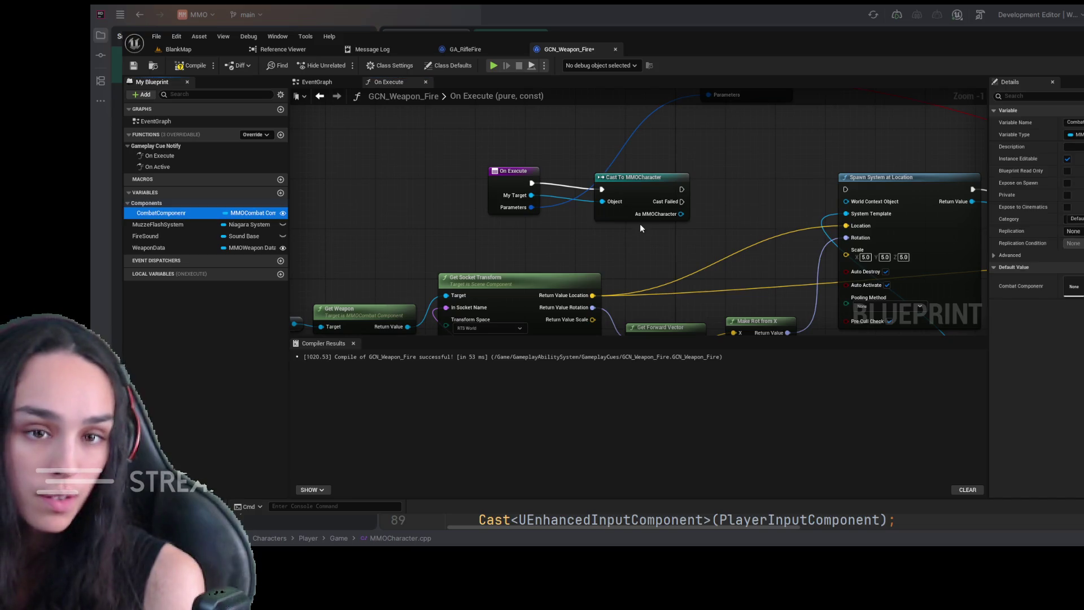
{"action": "left_click_drag", "start_coordinate": [753, 181], "coordinate": [722, 151]}
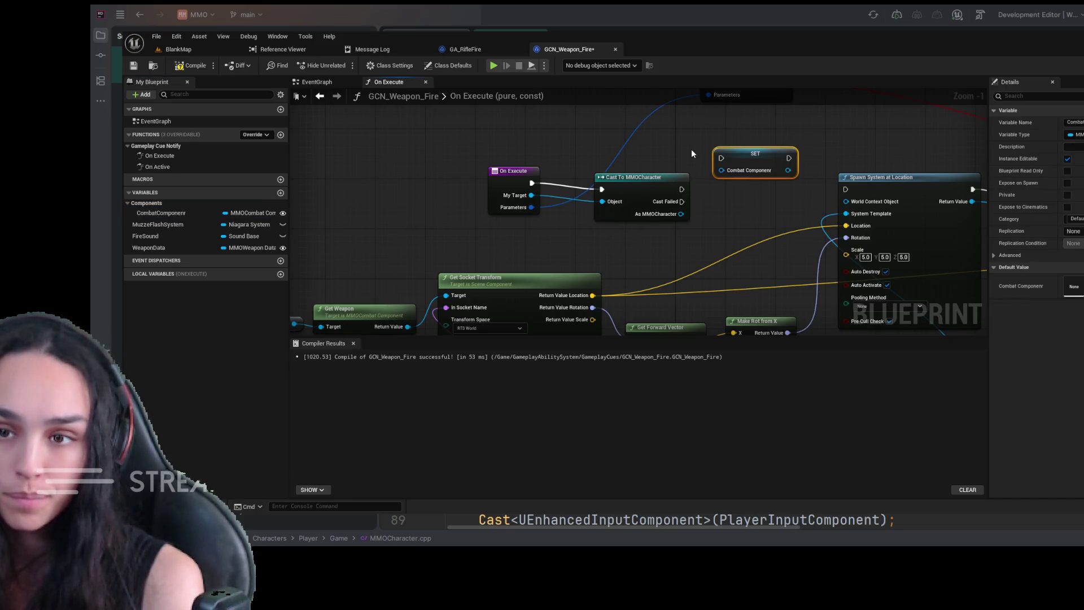
{"action": "left_click_drag", "start_coordinate": [621, 242], "coordinate": [641, 265]}
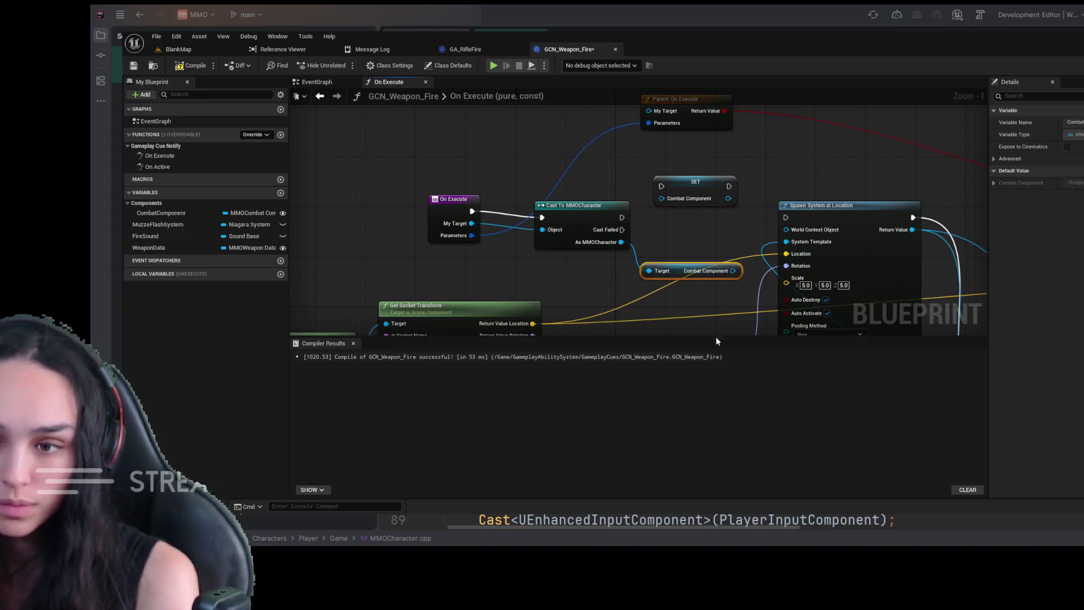
{"action": "left_click_drag", "start_coordinate": [700, 301], "coordinate": [633, 228]}
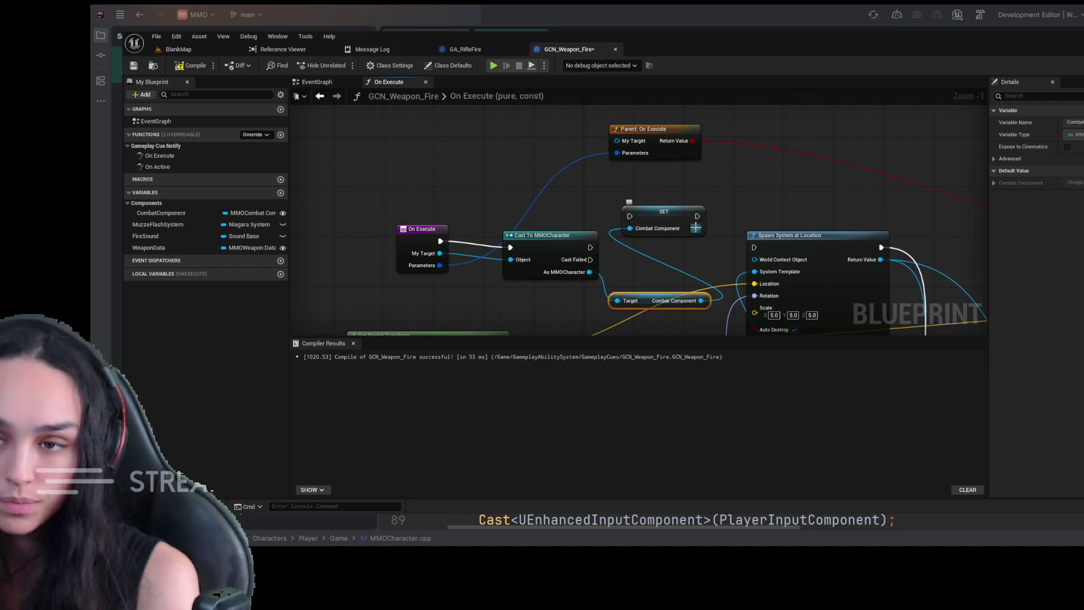
- Add a SET Weapon Data node fed Current Weapon Data, running Spawn System at Location afterward
{"action": "left_click", "coordinate": [150, 247]}
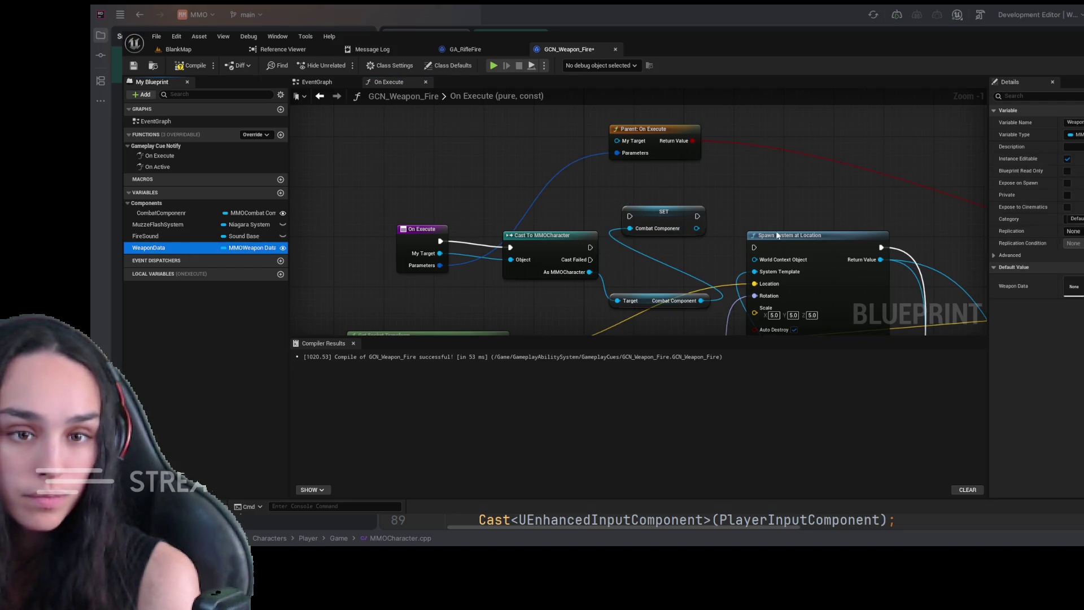
{"action": "left_click_drag", "start_coordinate": [777, 235], "coordinate": [724, 187]}
{"action": "left_click", "coordinate": [747, 214]}
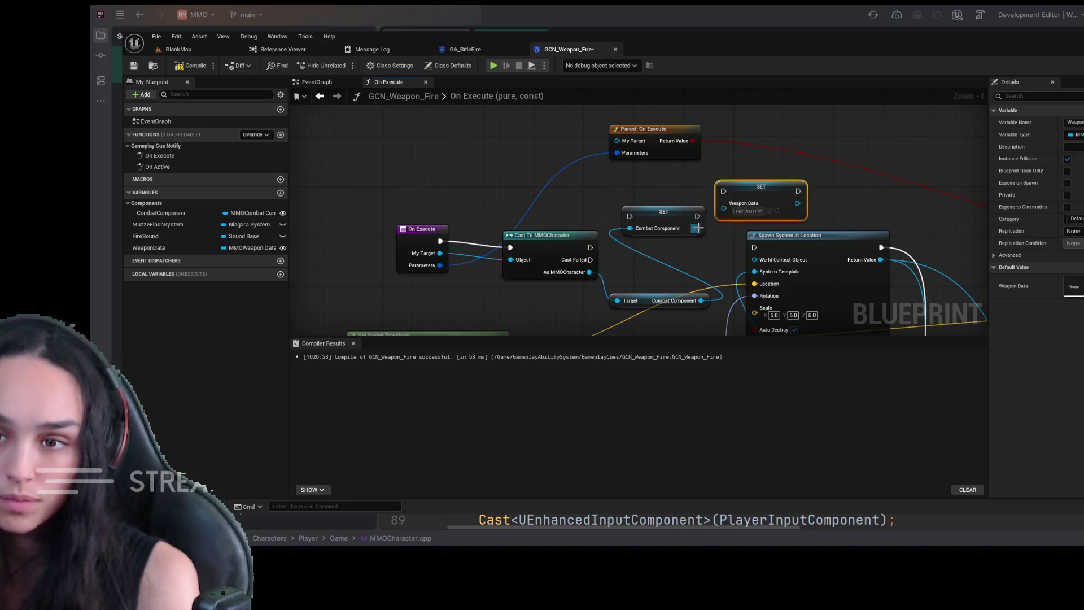
{"action": "left_click_drag", "start_coordinate": [697, 228], "coordinate": [700, 257]}
{"action": "left_click", "coordinate": [777, 273]}
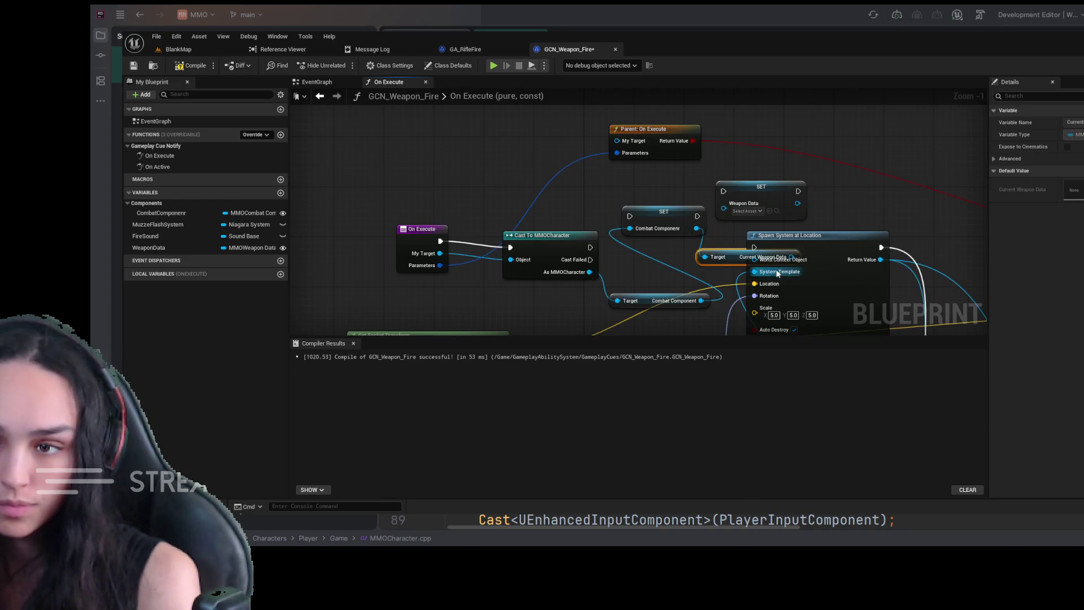
{"action": "left_click_drag", "start_coordinate": [791, 234], "coordinate": [930, 223]}
{"action": "mouse_move", "coordinate": [791, 257]}
{"action": "left_mouse_down"}
{"action": "mouse_move", "coordinate": [725, 212]}
{"action": "mouse_move", "coordinate": [723, 191]}
{"action": "left_mouse_up"}
{"action": "mouse_move", "coordinate": [590, 247]}
{"action": "left_mouse_down"}
{"action": "mouse_move", "coordinate": [632, 228]}
{"action": "mouse_move", "coordinate": [629, 217]}
{"action": "left_mouse_up"}
{"action": "mouse_move", "coordinate": [781, 194]}
{"action": "left_mouse_down"}
{"action": "mouse_move", "coordinate": [910, 235]}
{"action": "mouse_move", "coordinate": [804, 198]}
{"action": "mouse_move", "coordinate": [899, 234]}
{"action": "left_mouse_up"}
- Compile, then delete both errored setters and the Current Weapon Data and Combat Component getters
{"action": "left_click", "coordinate": [190, 65]}
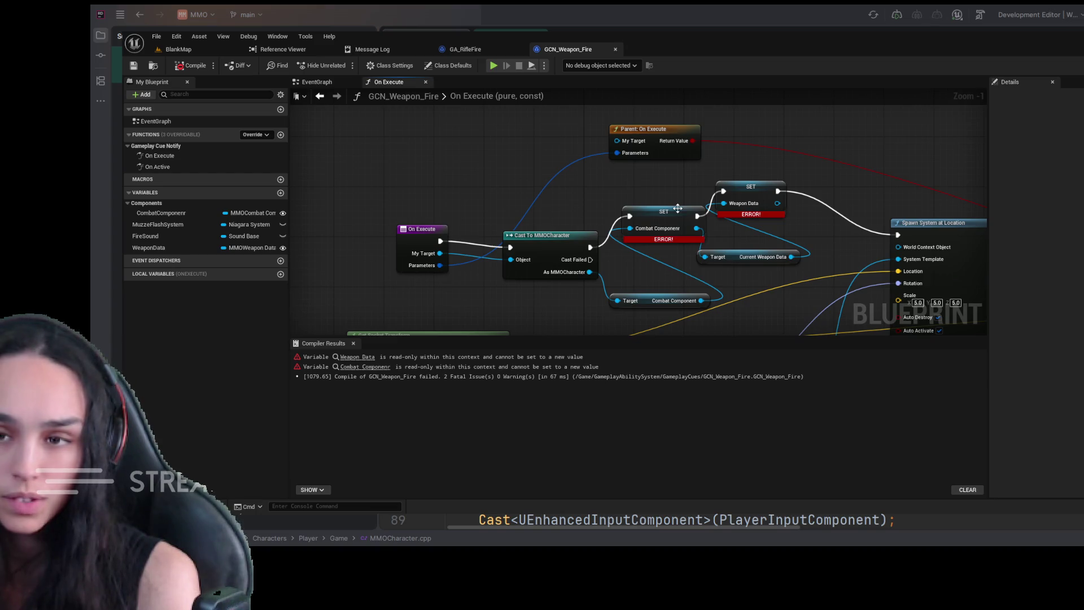
{"action": "left_click_drag", "start_coordinate": [680, 273], "coordinate": [702, 242]}
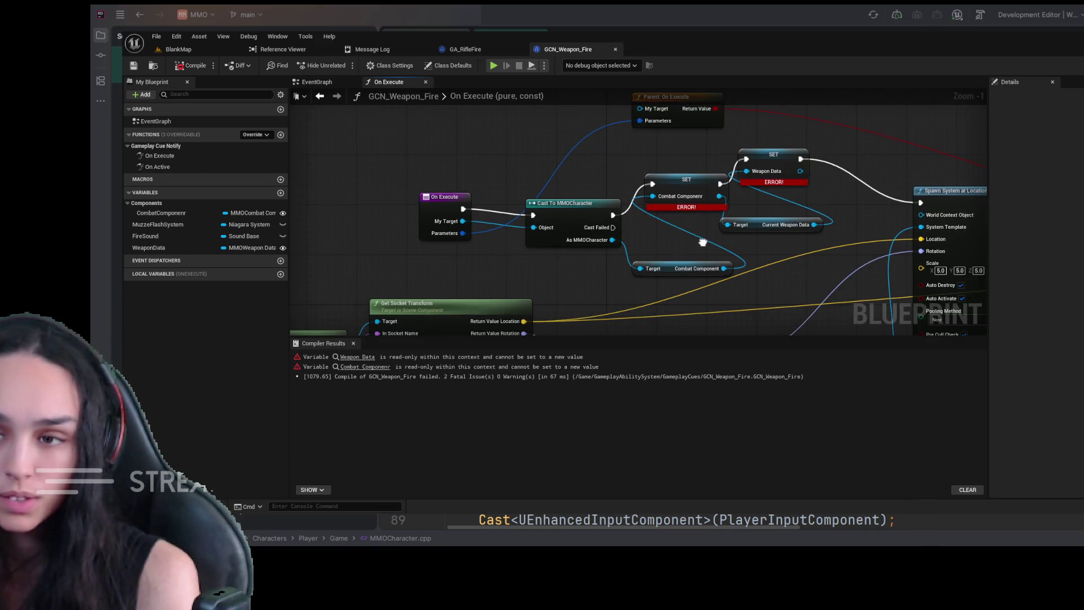
{"action": "left_click", "coordinate": [778, 163]}
{"action": "key", "text": "Delete"}
{"action": "left_click", "coordinate": [686, 180]}
{"action": "key", "text": "Delete"}
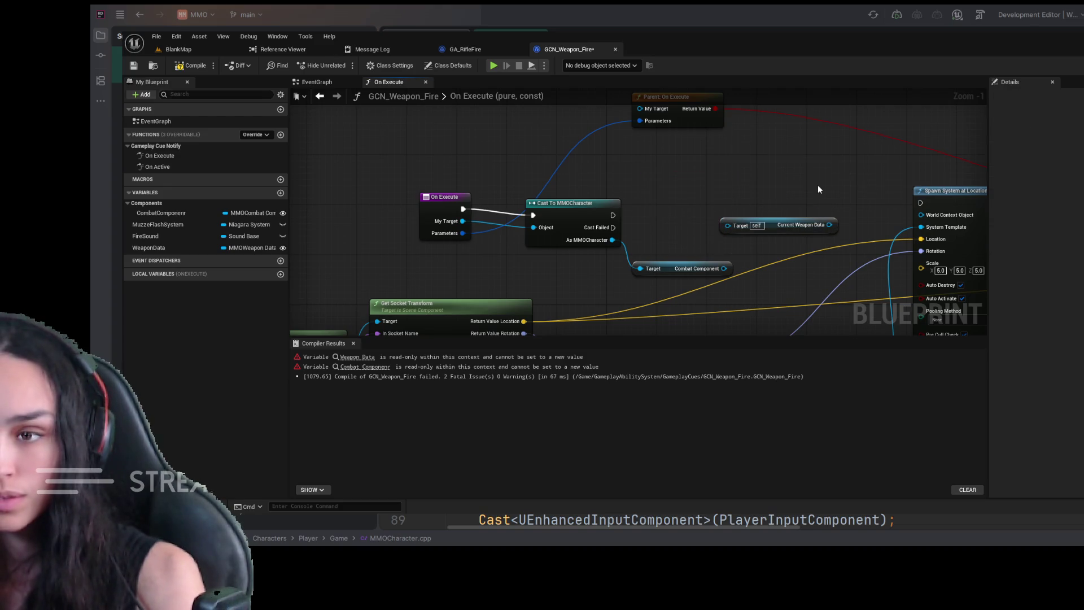
{"action": "left_click", "coordinate": [813, 226]}
{"action": "key", "text": "Delete"}
{"action": "left_click", "coordinate": [697, 269]}
{"action": "key", "text": "Delete"}
- Wire the cast's execution directly into Spawn System at Location, then compile and save
{"action": "left_click_drag", "start_coordinate": [612, 215], "coordinate": [921, 203]}
{"action": "left_click", "coordinate": [192, 66]}
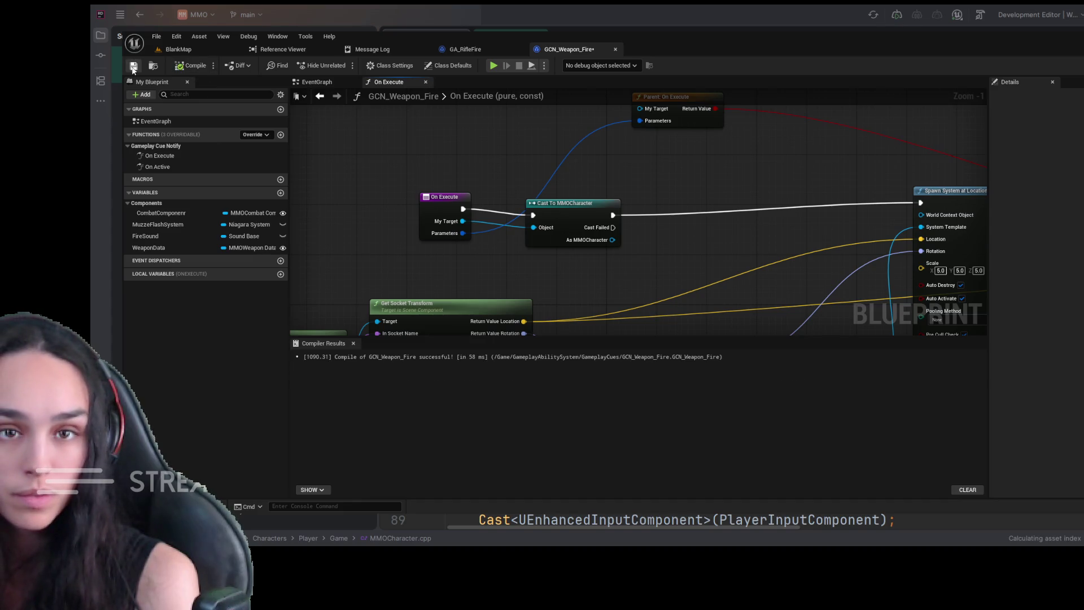
{"action": "left_click", "coordinate": [134, 66]}
{"action": "left_click_drag", "start_coordinate": [372, 201], "coordinate": [465, 159]}
- Delete the WeaponData and CombatComponenr variables, then undo the deletions
{"action": "left_click", "coordinate": [148, 248]}
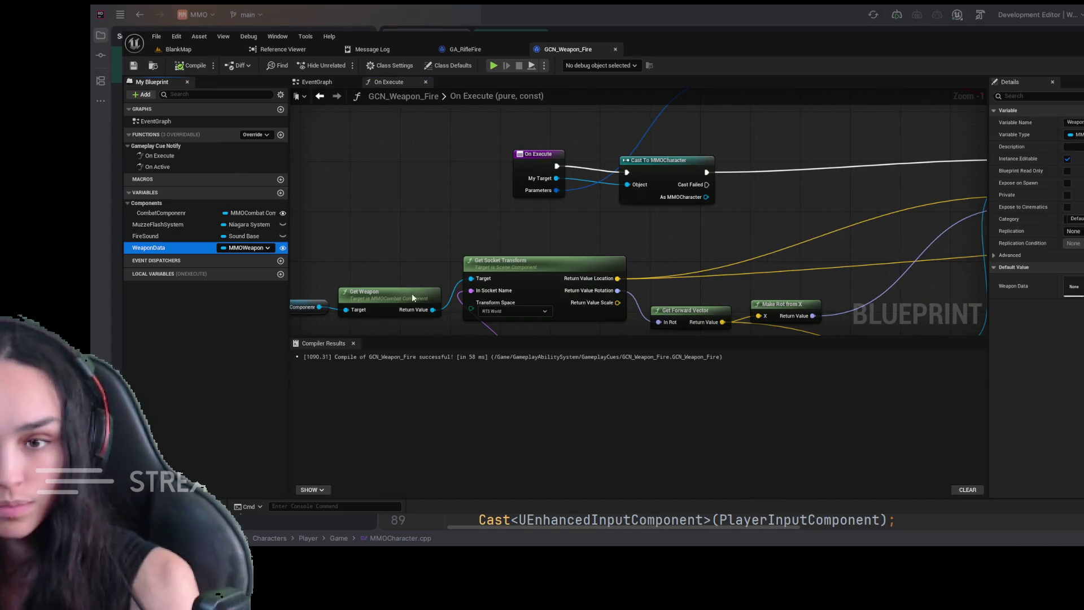
{"action": "key", "text": "Delete"}
{"action": "left_click", "coordinate": [191, 215]}
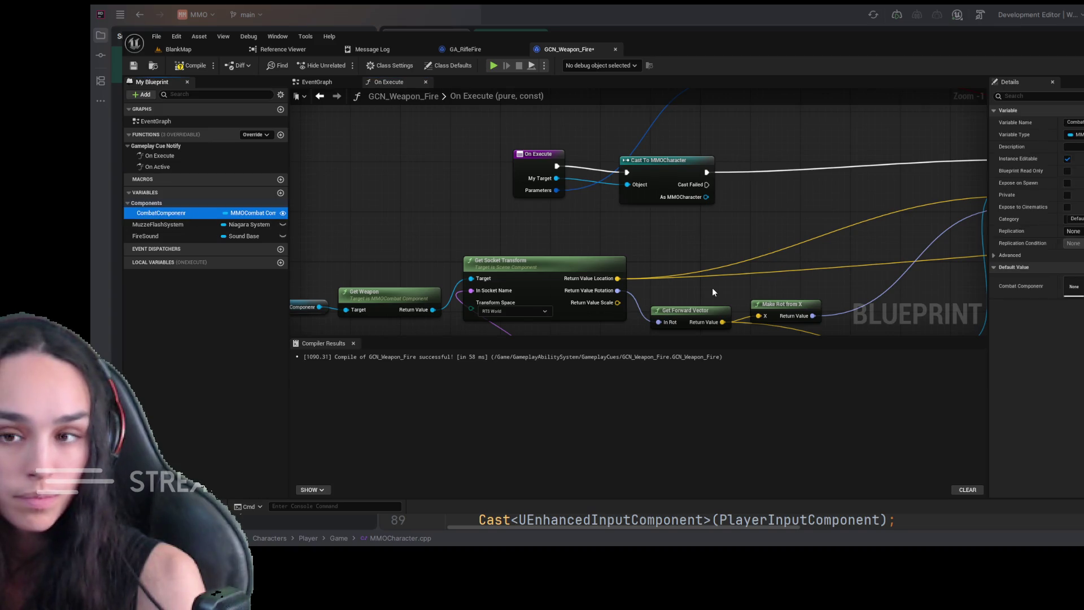
{"action": "key", "text": "Delete"}
{"action": "left_click_drag", "start_coordinate": [431, 242], "coordinate": [593, 229]}
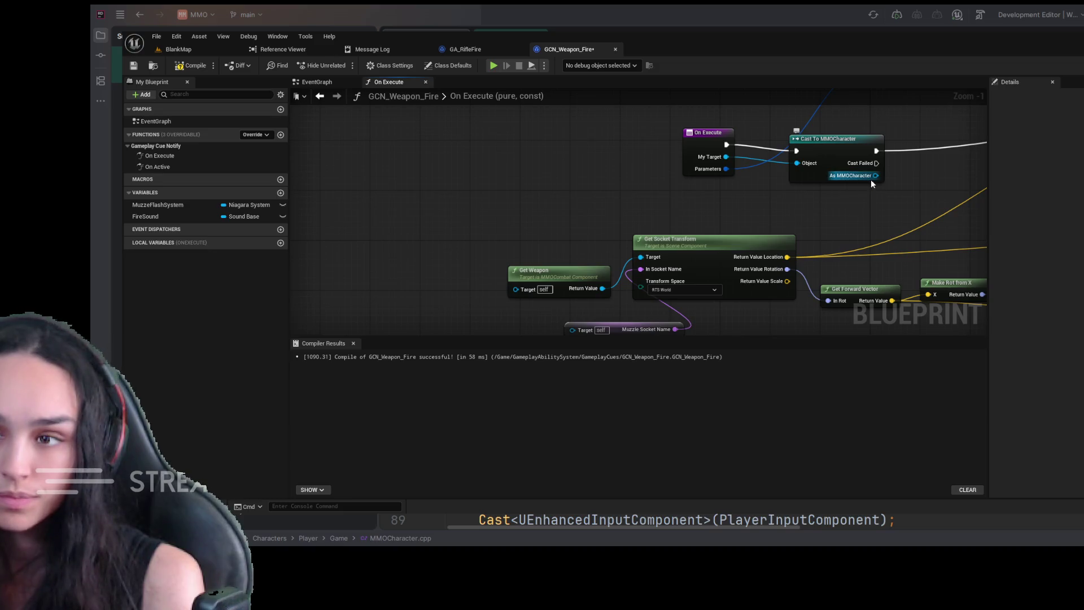
{"action": "left_click_drag", "start_coordinate": [874, 180], "coordinate": [439, 239]}
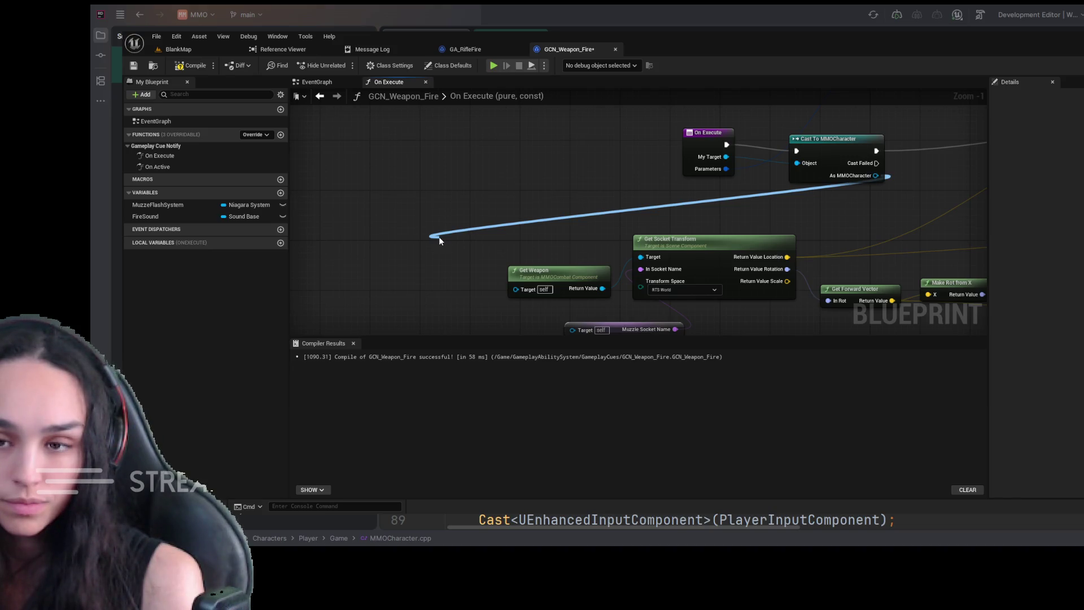
{"action": "left_click_drag", "start_coordinate": [439, 240], "coordinate": [462, 217]}
{"action": "mouse_move", "coordinate": [713, 287]}
{"action": "left_mouse_down"}
{"action": "mouse_move", "coordinate": [650, 186]}
{"action": "mouse_move", "coordinate": [605, 243]}
{"action": "left_mouse_up"}
{"action": "key", "text": "ctrl+z"}
{"action": "key", "text": "ctrl+z"}
- Feed Get Weapon's Target from As MMOCharacter's Combat Component and delete the old Combat Component getter
{"action": "left_click_drag", "start_coordinate": [421, 166], "coordinate": [589, 194]}
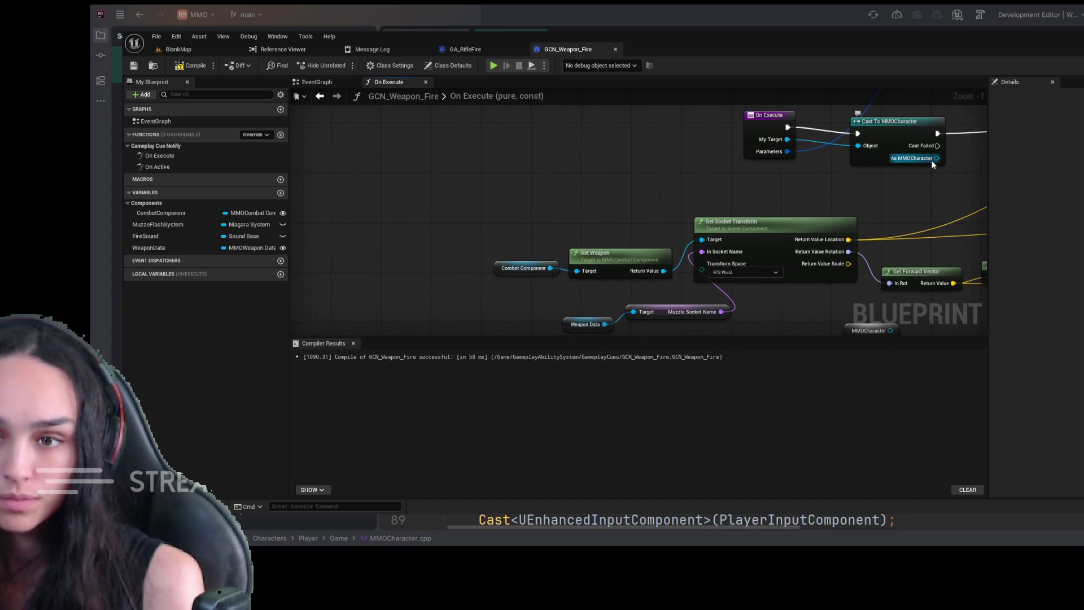
{"action": "left_click_drag", "start_coordinate": [937, 158], "coordinate": [490, 204]}
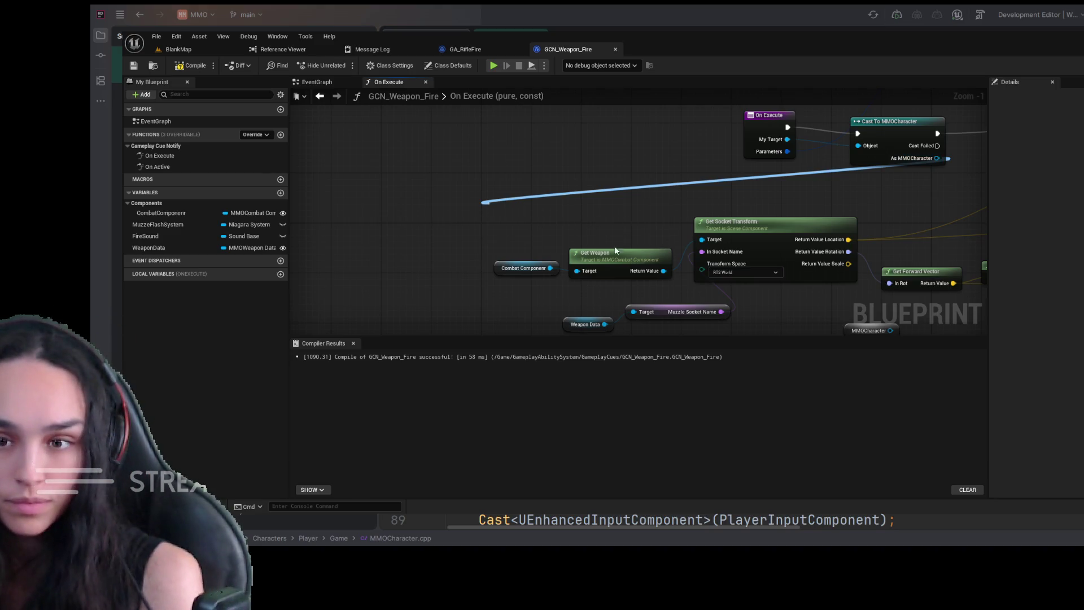
{"action": "left_click", "coordinate": [580, 254]}
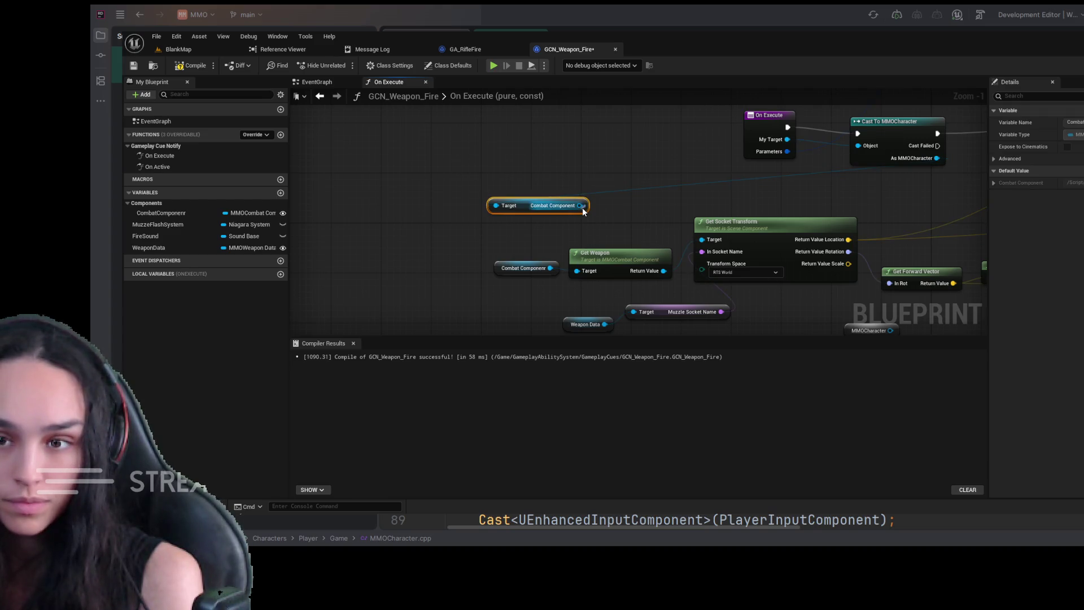
{"action": "left_click_drag", "start_coordinate": [579, 205], "coordinate": [577, 270]}
{"action": "left_click", "coordinate": [531, 264]}
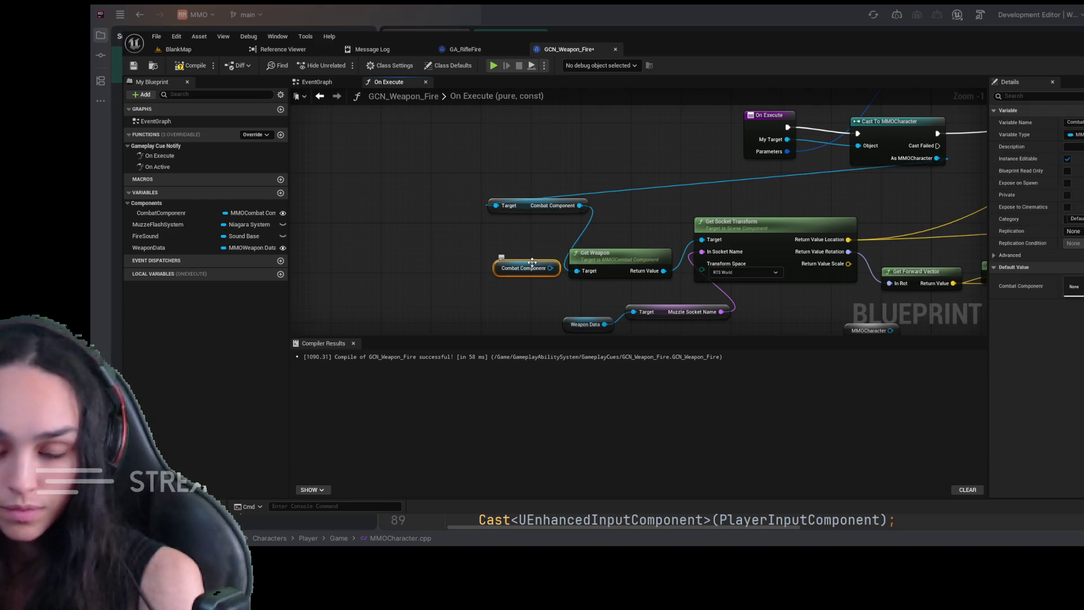
{"action": "key", "text": "Delete"}
{"action": "mouse_move", "coordinate": [936, 158]}
{"action": "left_mouse_down"}
{"action": "mouse_move", "coordinate": [717, 220]}
{"action": "mouse_move", "coordinate": [504, 299]}
{"action": "mouse_move", "coordinate": [486, 242]}
{"action": "left_mouse_up"}
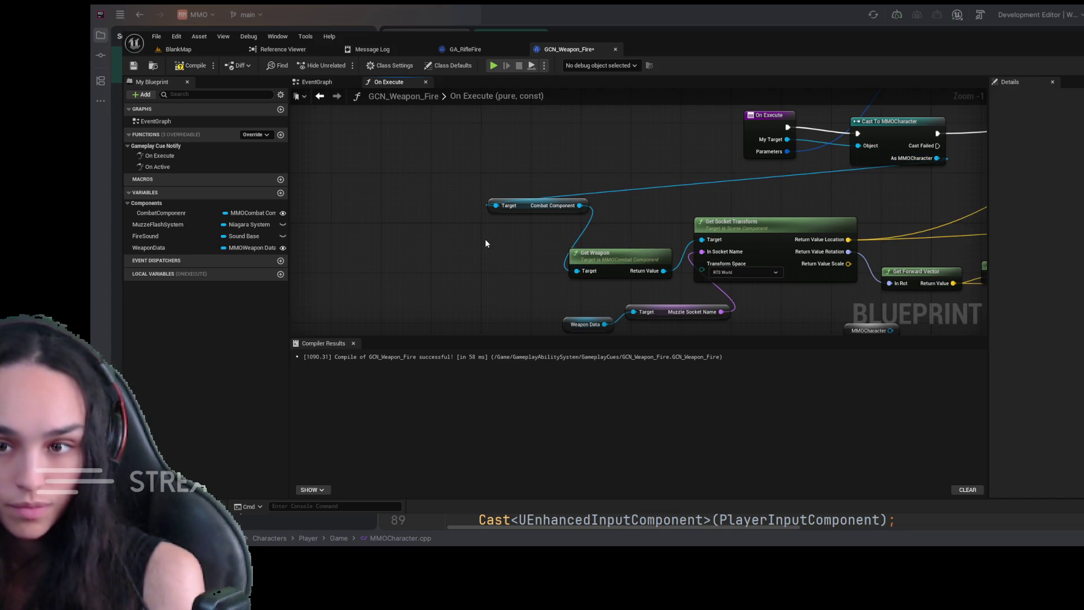